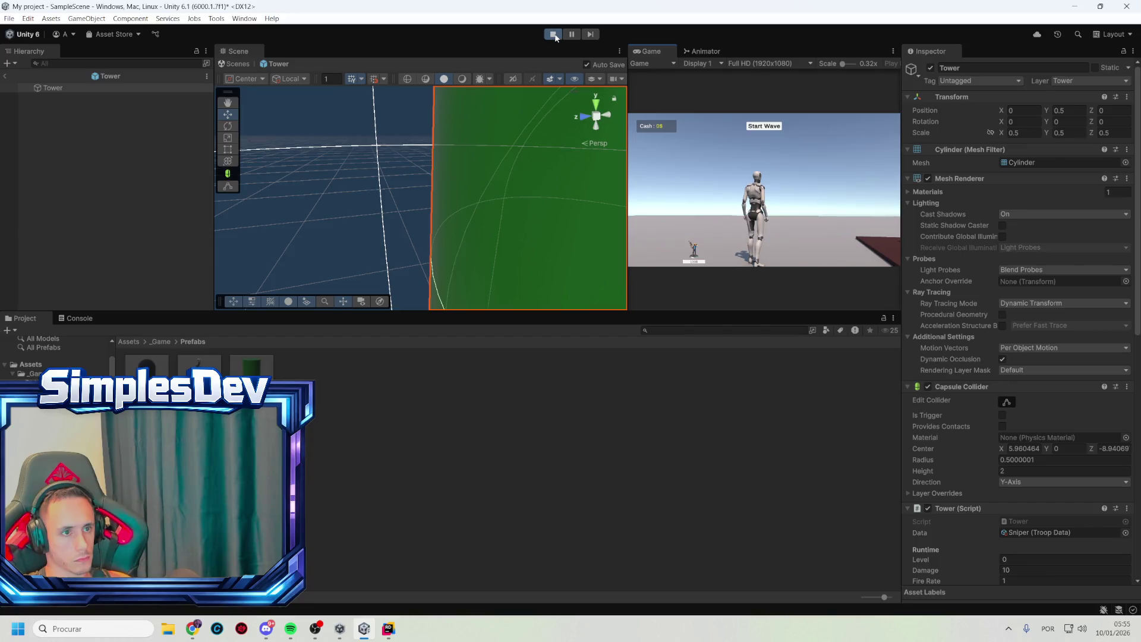
Stop the play-test and return from Prefabs to the Assets/_Game folder in the Project window
click(554, 34)
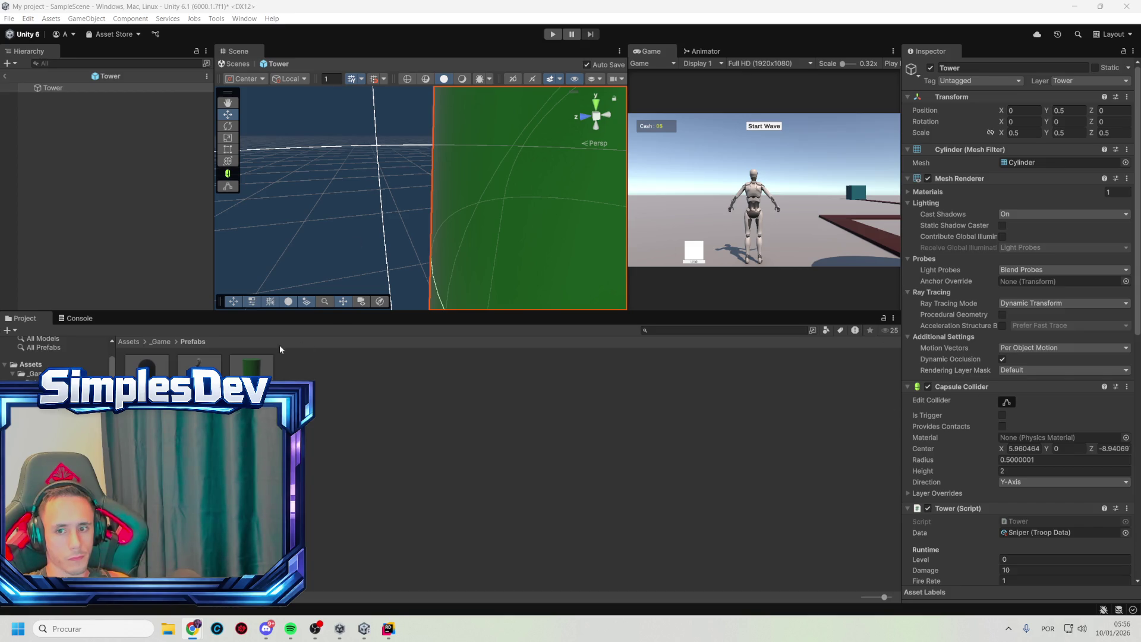
click(156, 342)
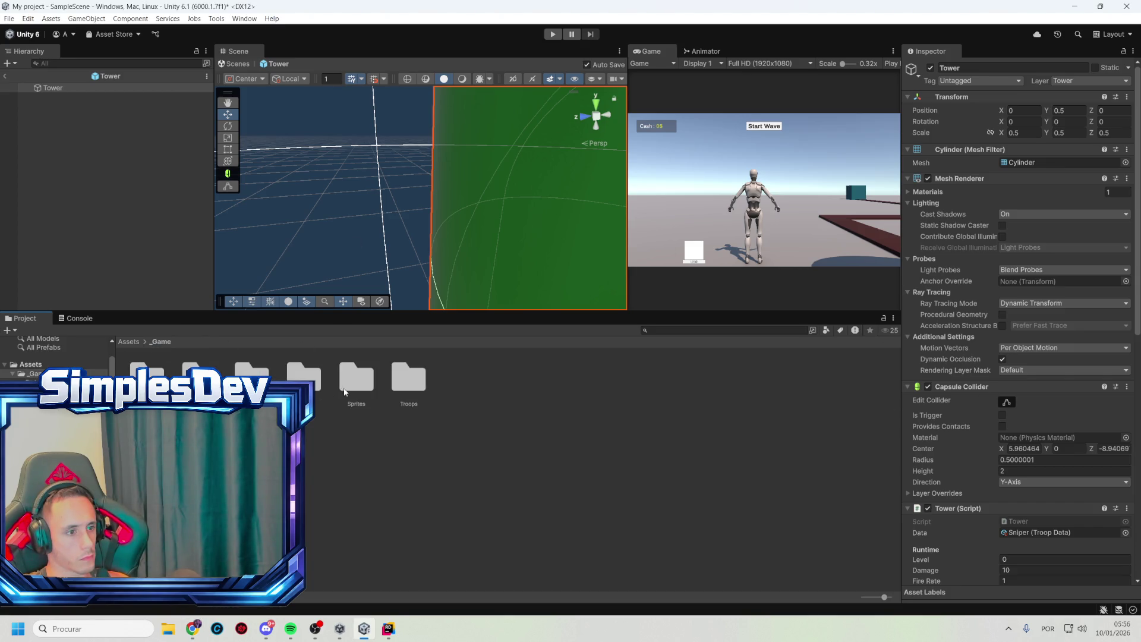
Open the Materials folder inside _Game
click(405, 379)
key(Left)
key(Left)
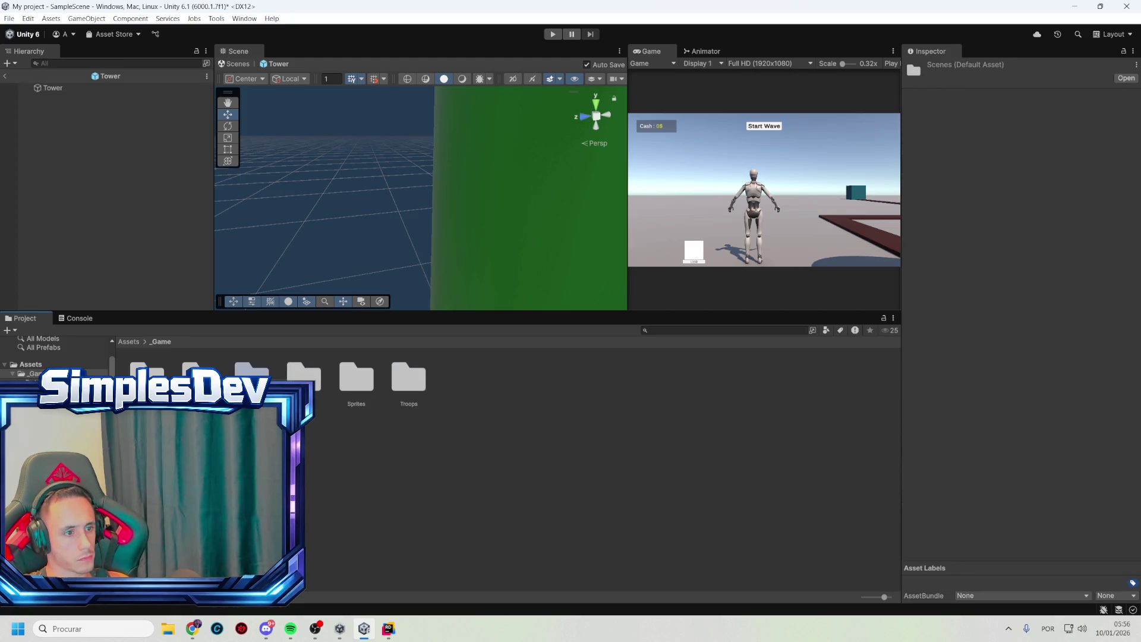
double_click(146, 377)
right_click(263, 442)
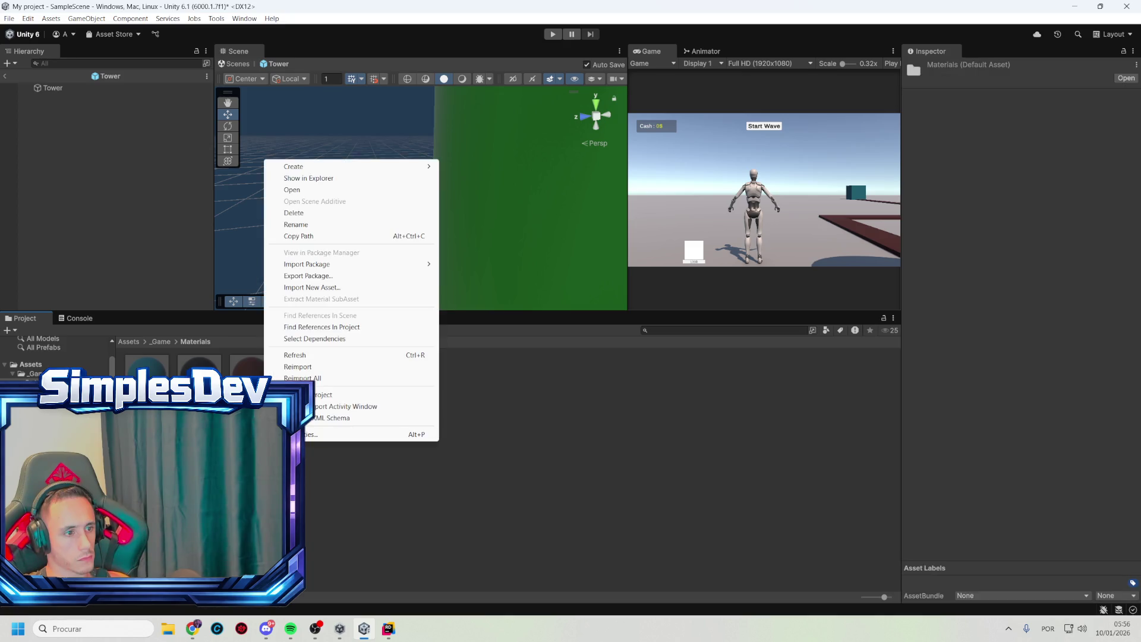
click(280, 212)
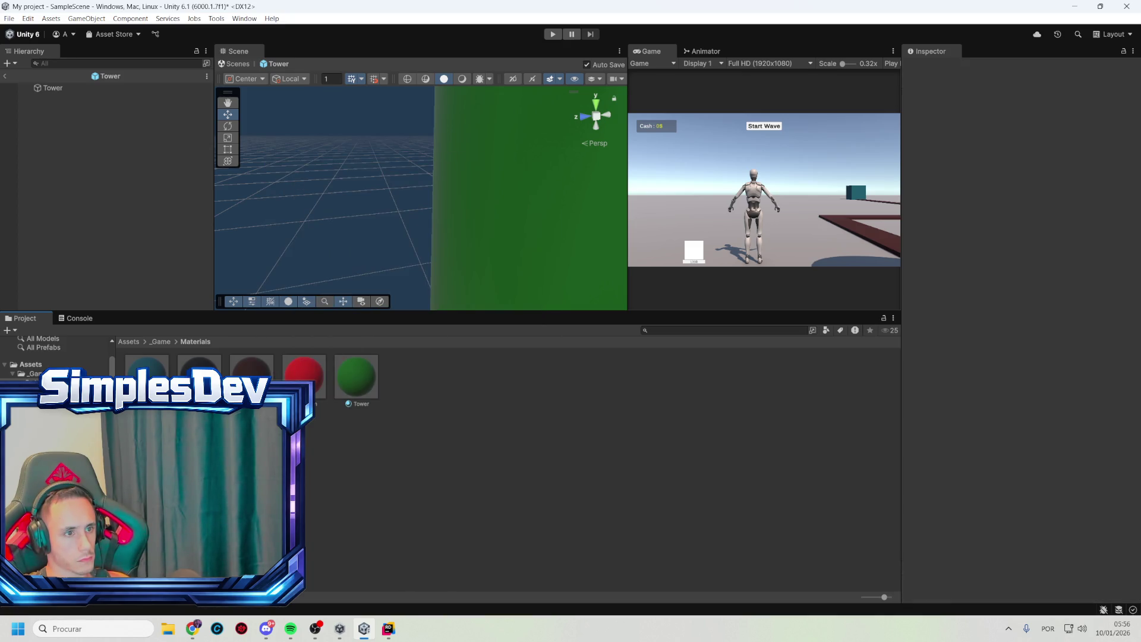
Duplicate the green Tower material and name the copy Ghost
click(358, 380)
key(ctrl+d)
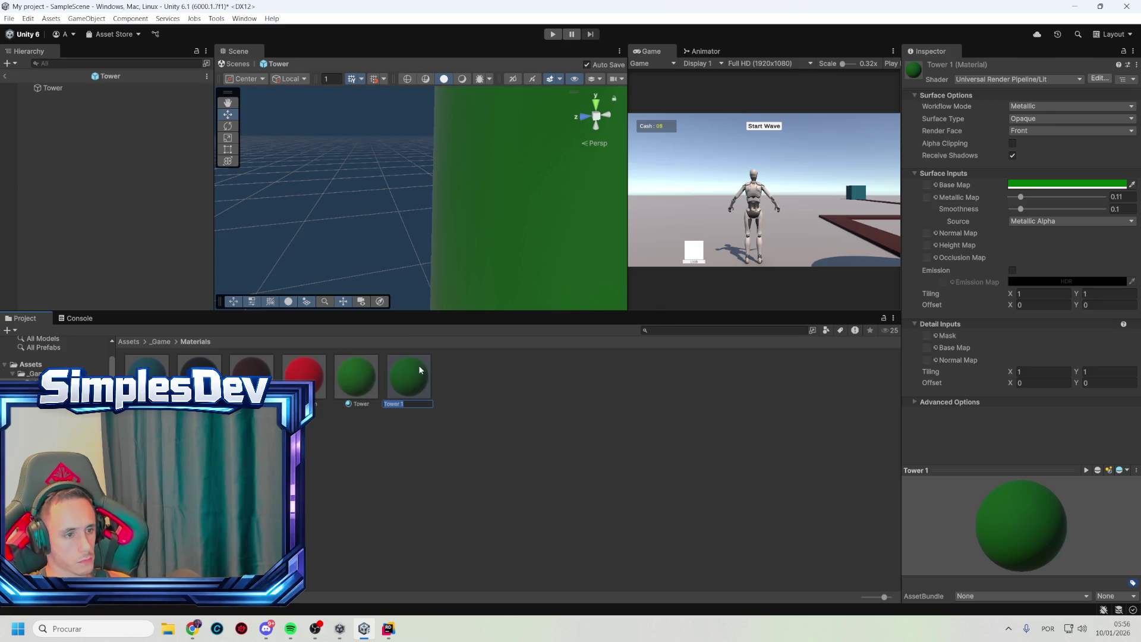
text(G)
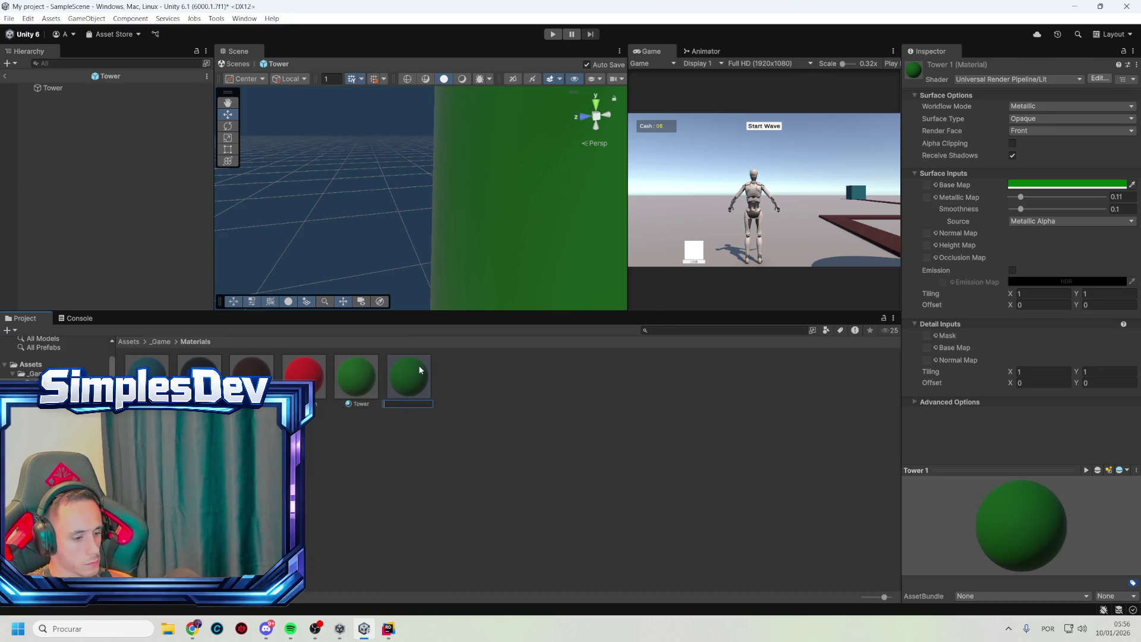
text(host)
key(Return)
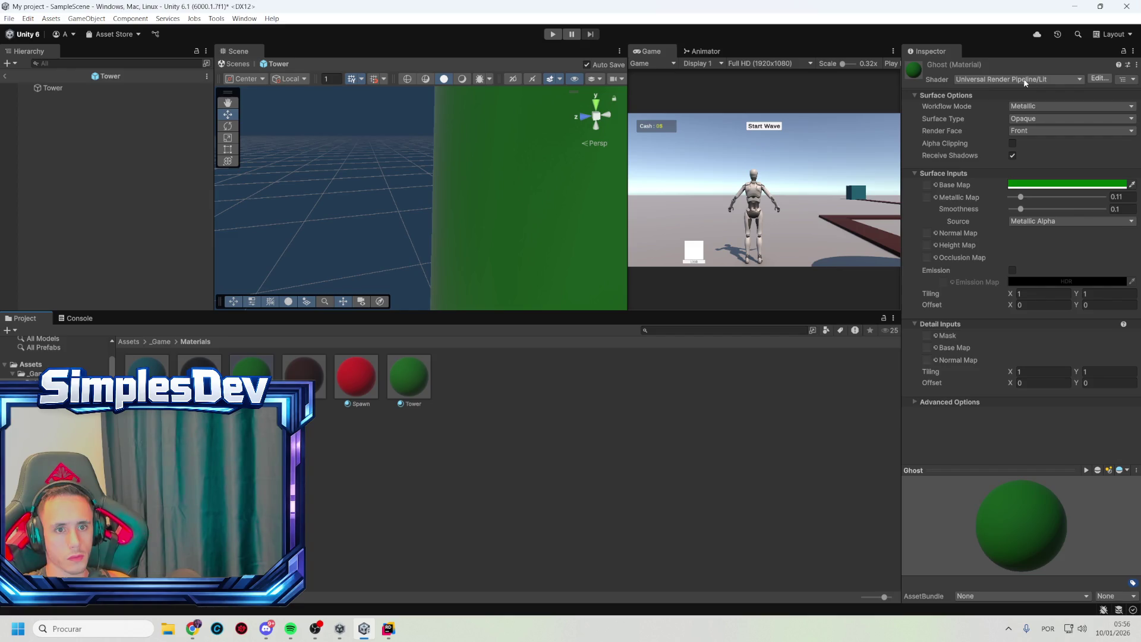
Review Ghost's workflow and shader options, keeping it on the Universal Render Pipeline Lit shader
click(1039, 107)
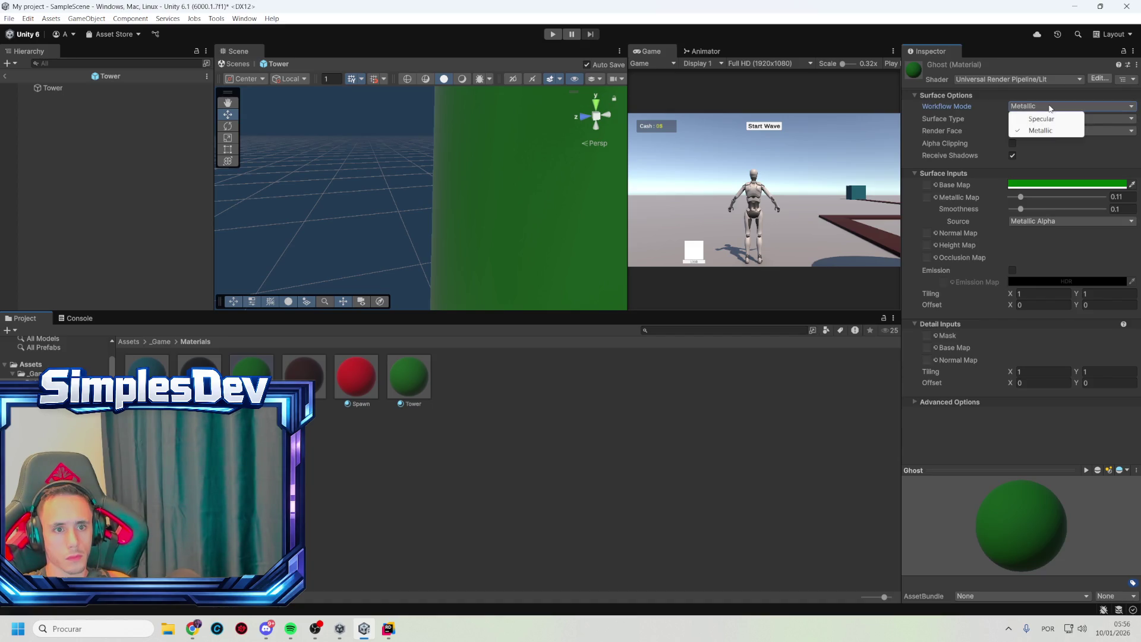
click(1067, 80)
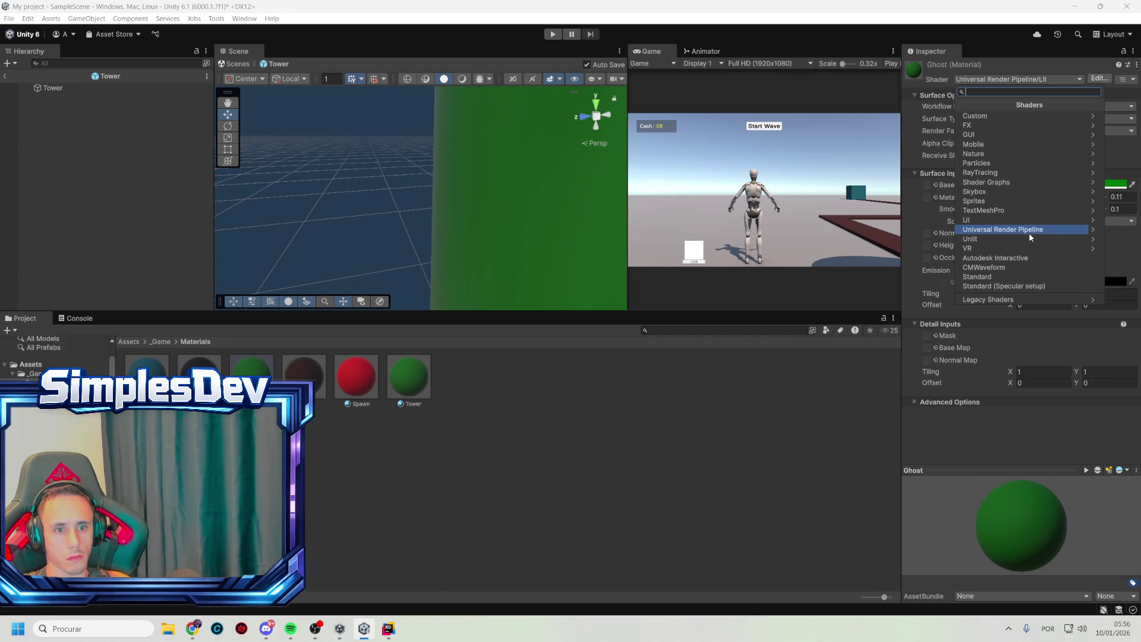
click(1093, 230)
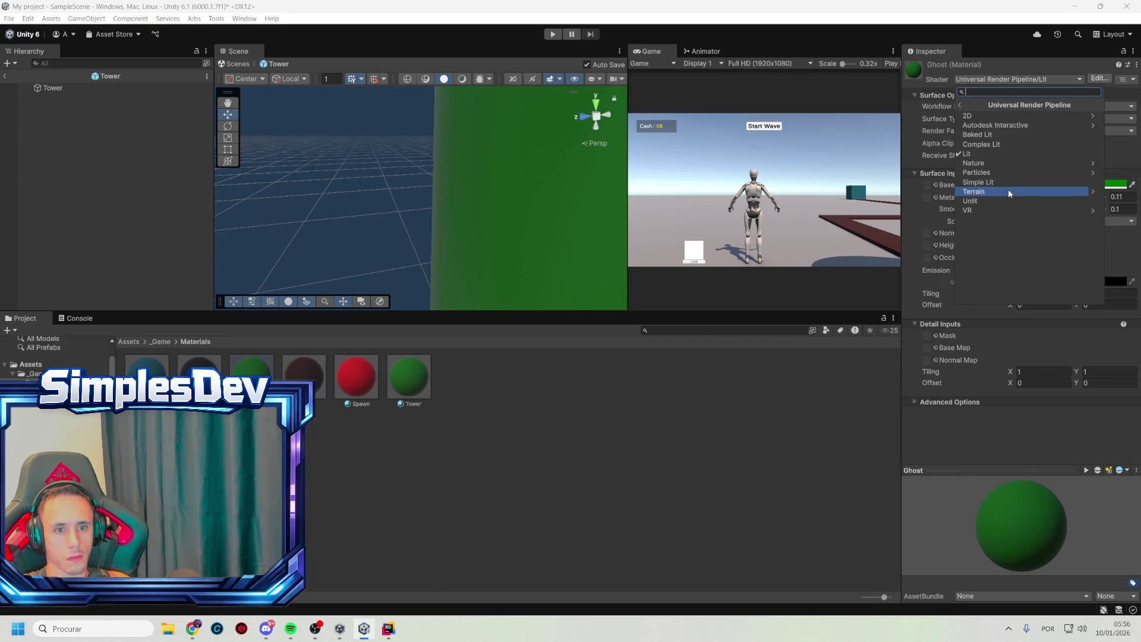
click(994, 155)
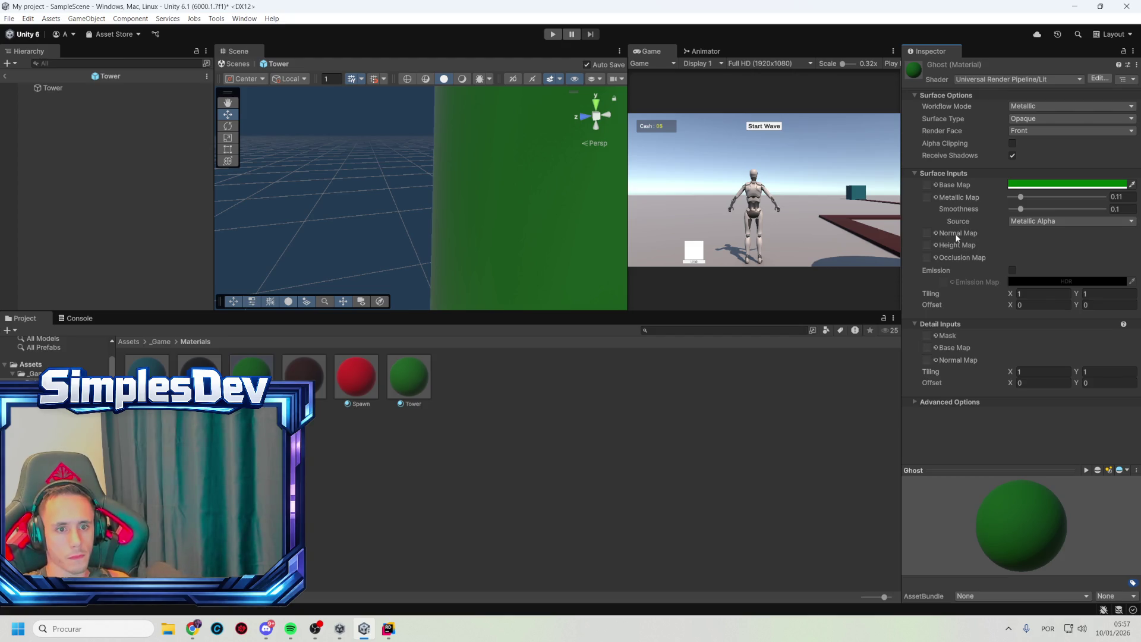
click(928, 233)
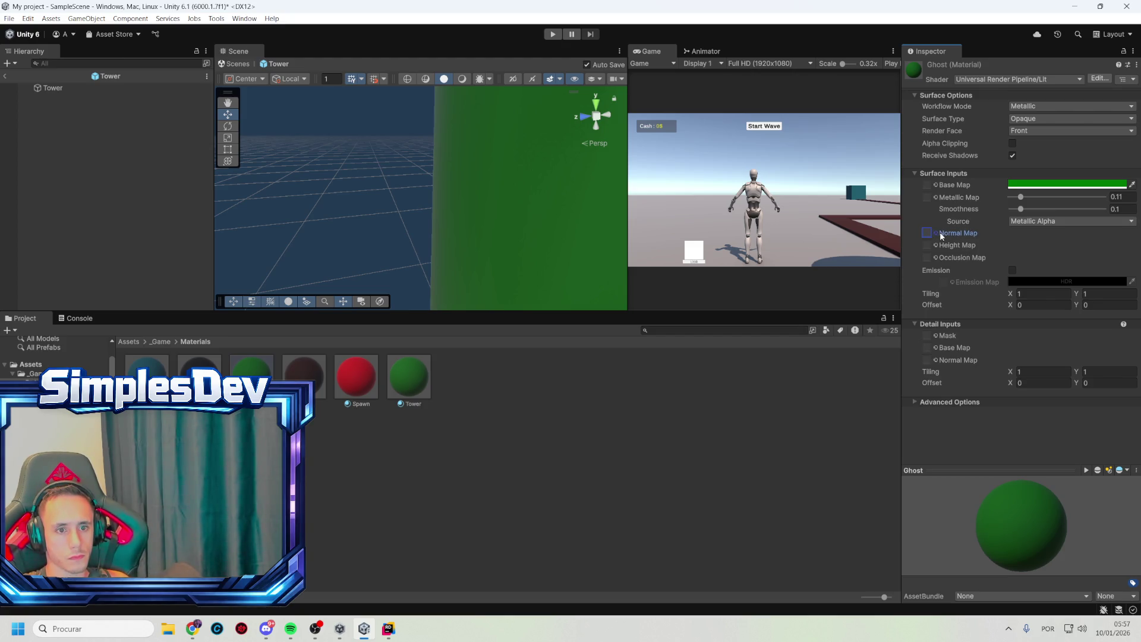
Lower Ghost's base colour alpha to 136 and set Metallic and Smoothness to 0
click(1020, 189)
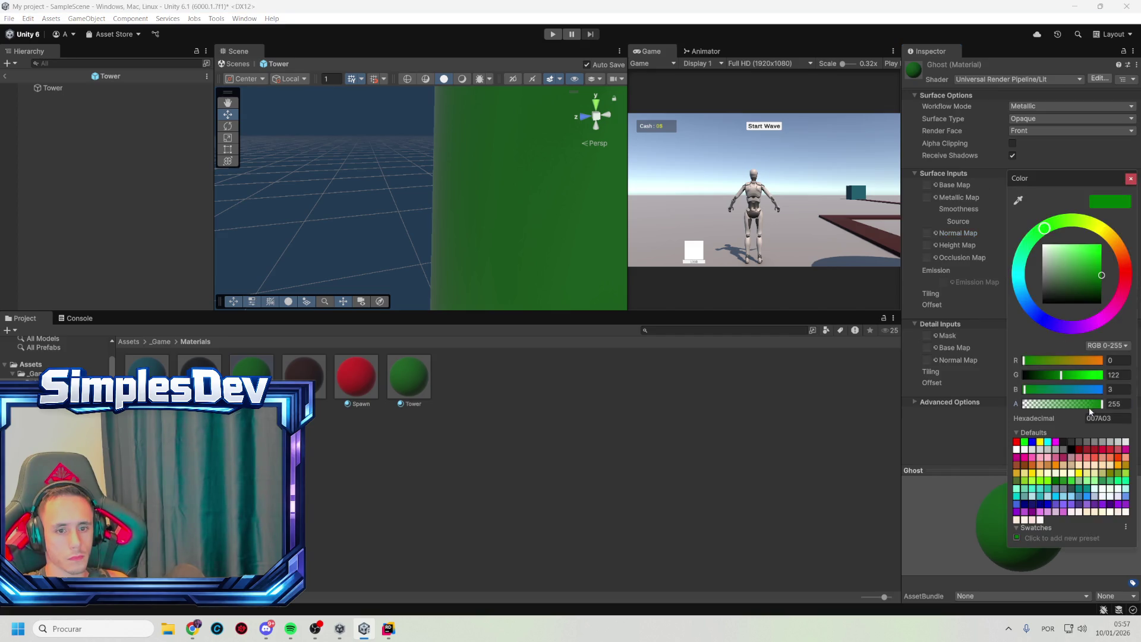
drag(1088, 405, 1037, 404)
click(1133, 177)
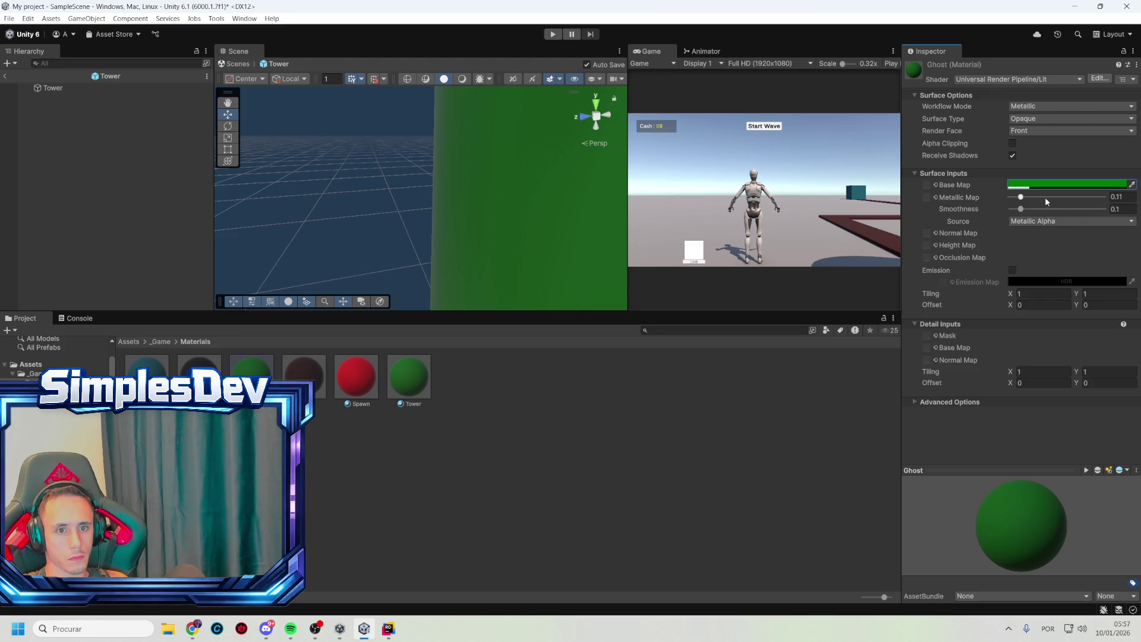
drag(1026, 197, 1009, 197)
click(1019, 209)
click(1013, 156)
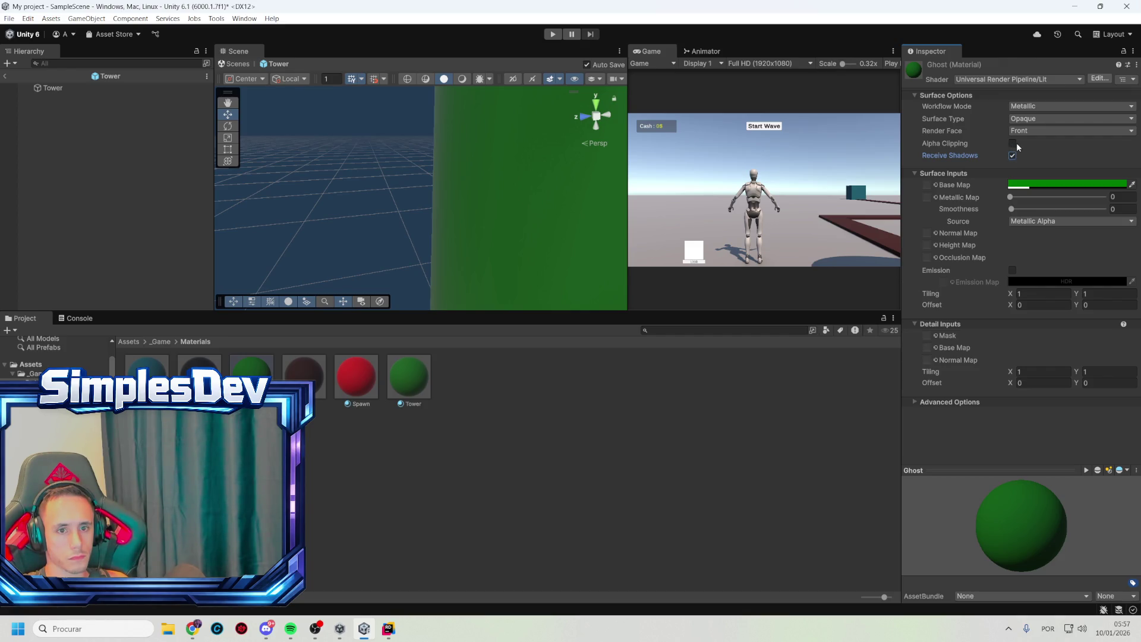
Enable alpha clipping on Ghost with a threshold of 0.751
key(space)
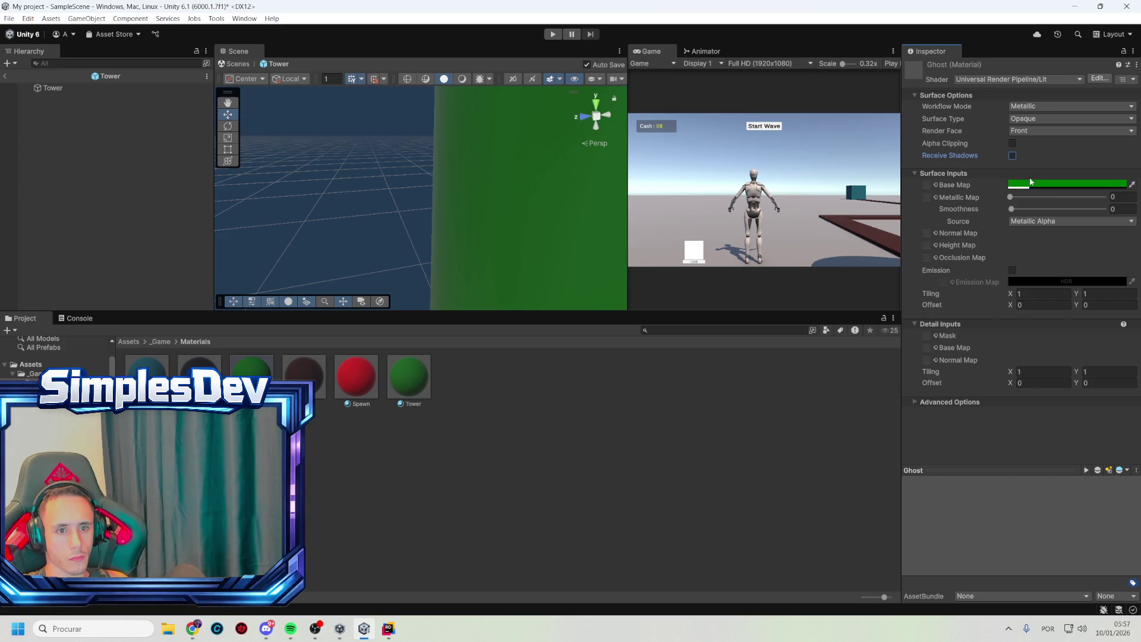
key(ctrl+z)
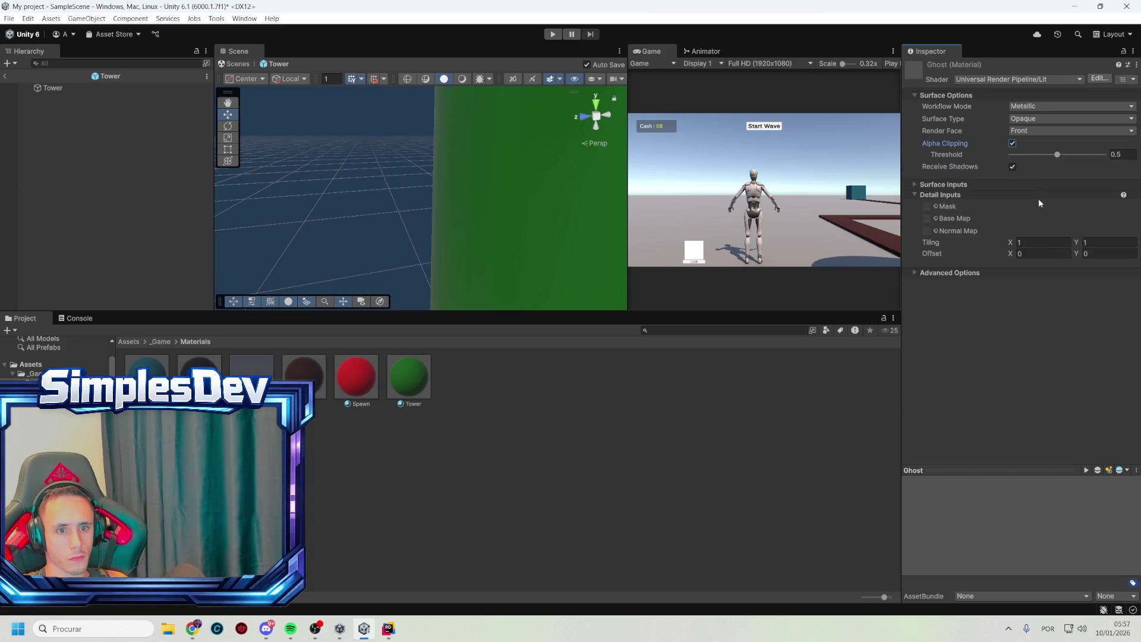
click(915, 185)
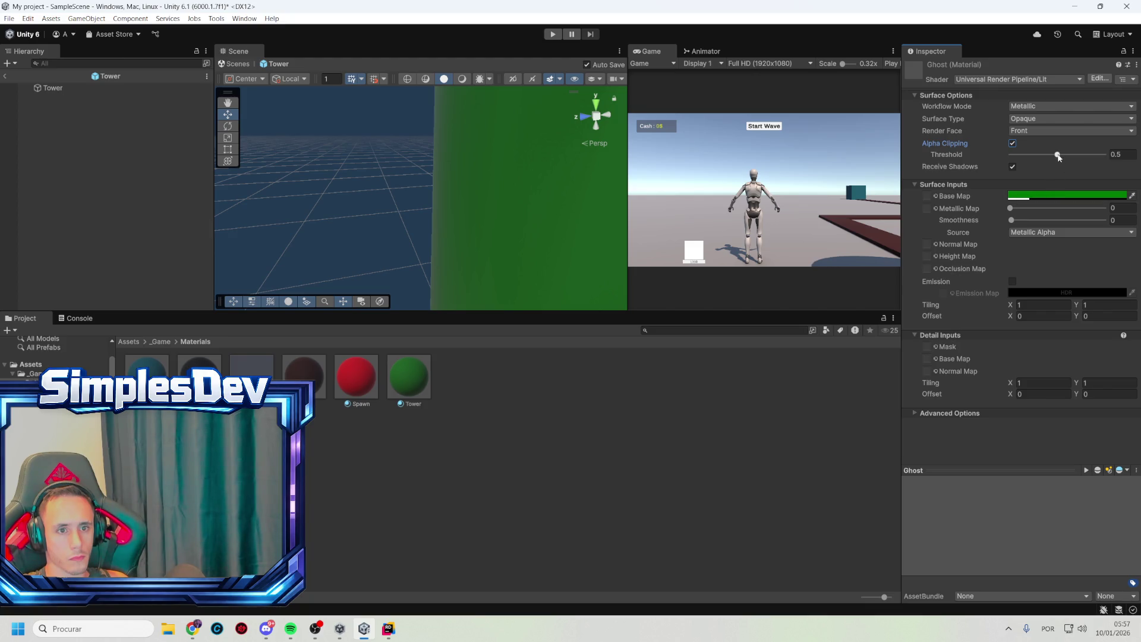
drag(1058, 157, 1081, 156)
Raise the base colour alpha to 149 and turn off Receive Shadows
click(1068, 195)
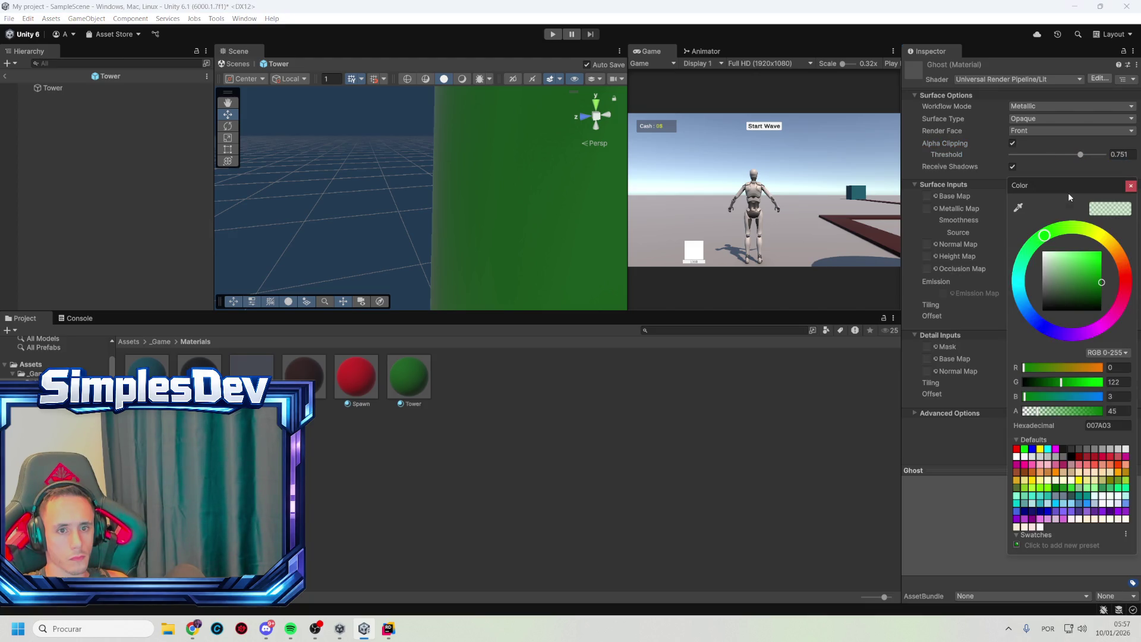
drag(1064, 416, 1069, 415)
click(1130, 186)
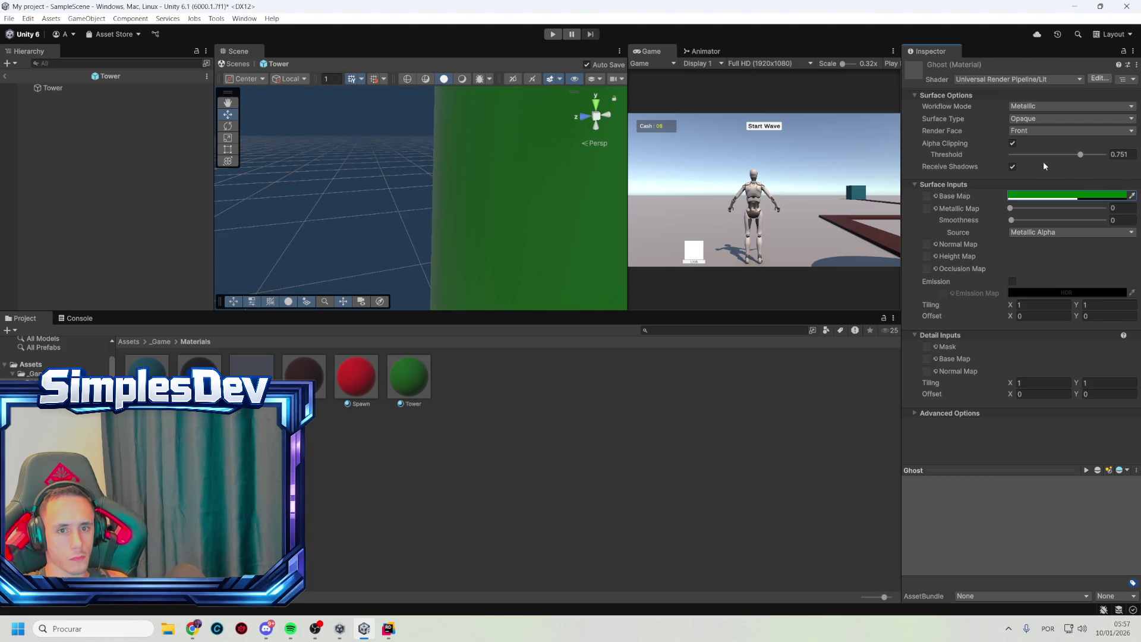
click(1013, 167)
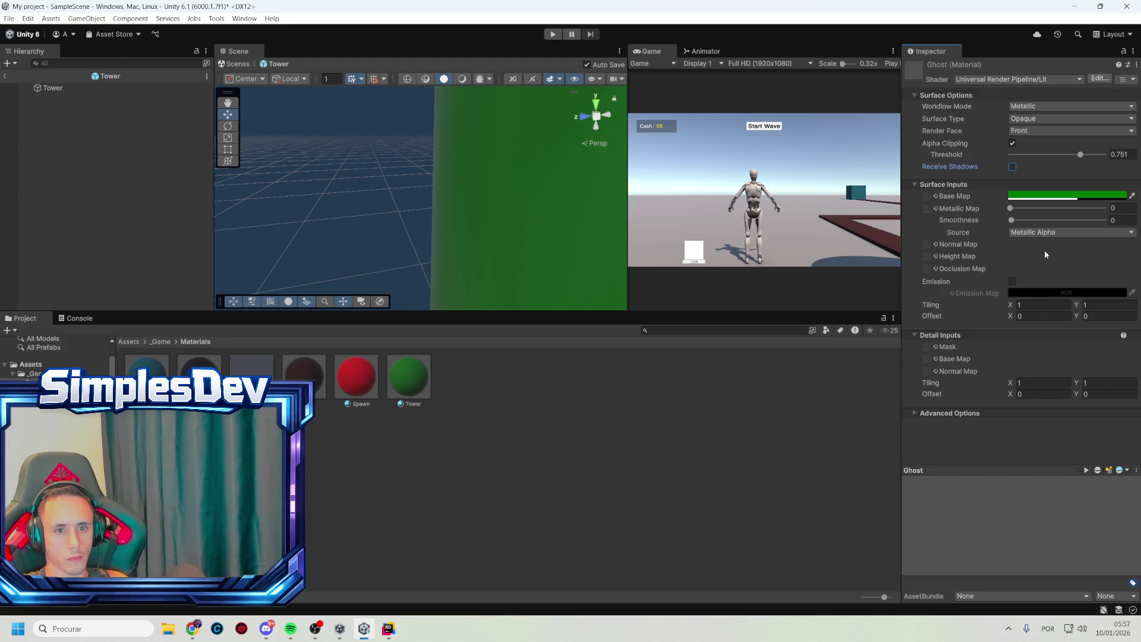
Make Ghost Transparent with Alpha blending, alpha clipping off and shadow receiving re-enabled
click(1034, 119)
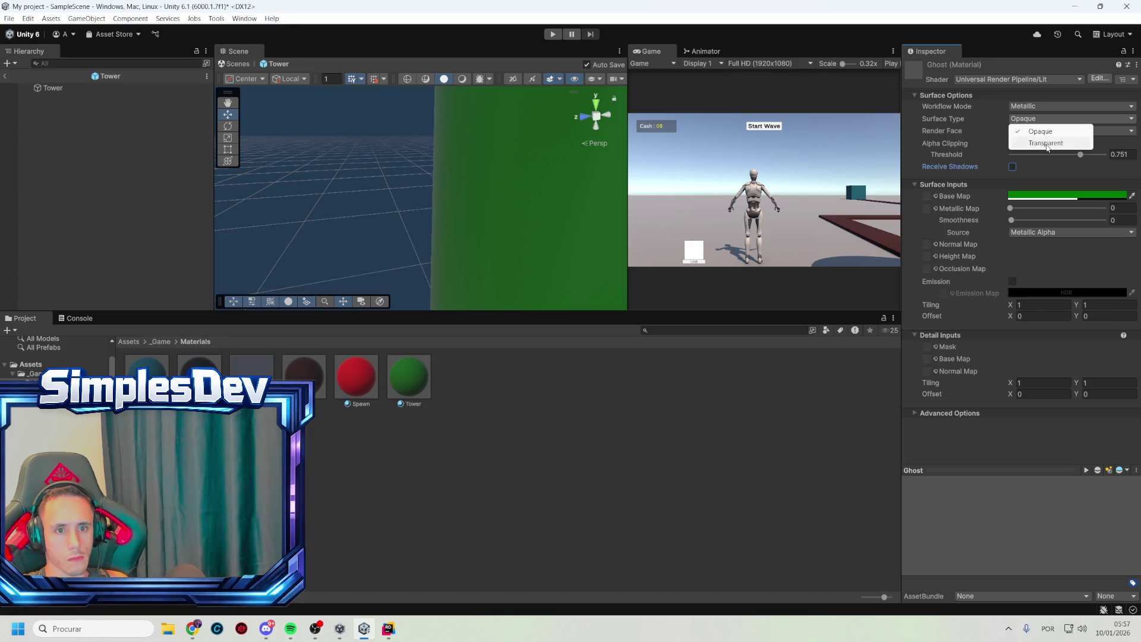
click(1042, 132)
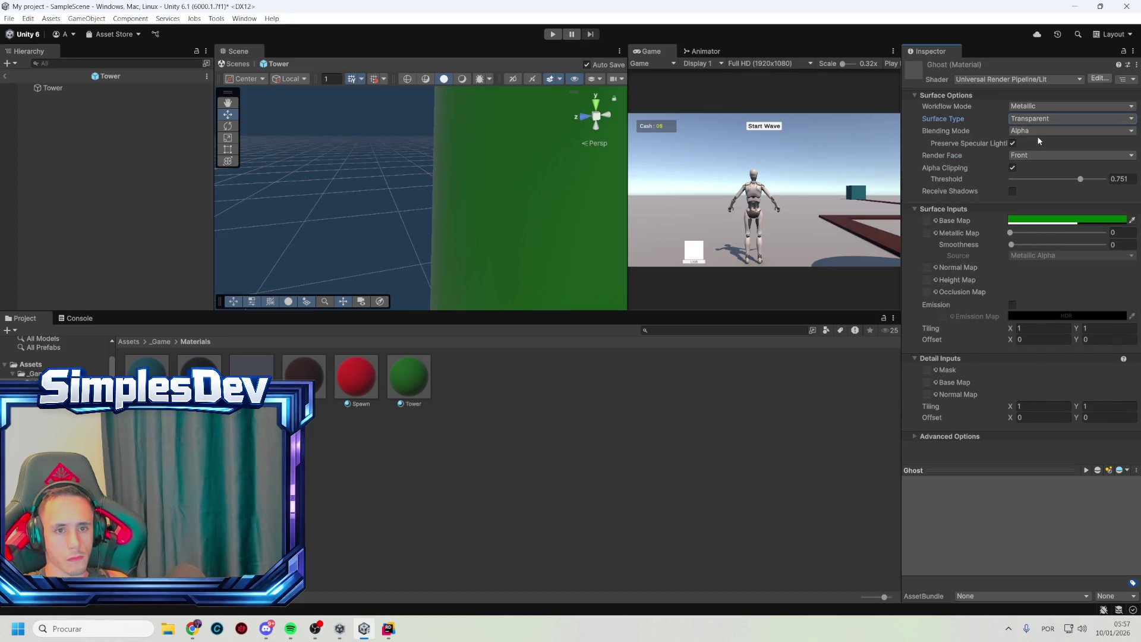
click(1030, 131)
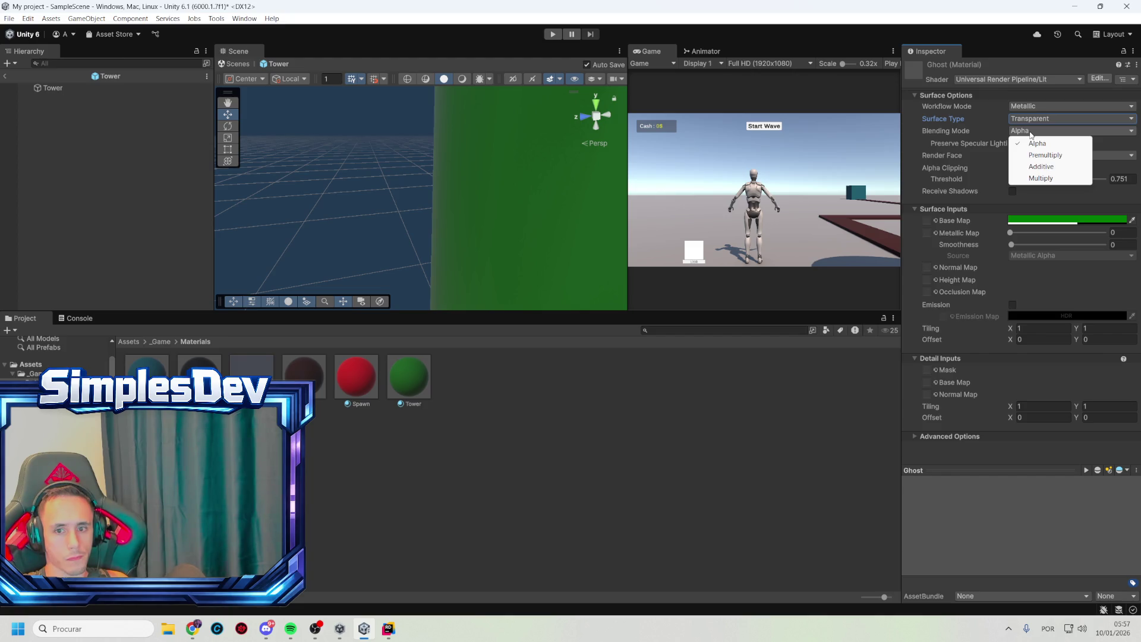
click(1030, 131)
click(1030, 131)
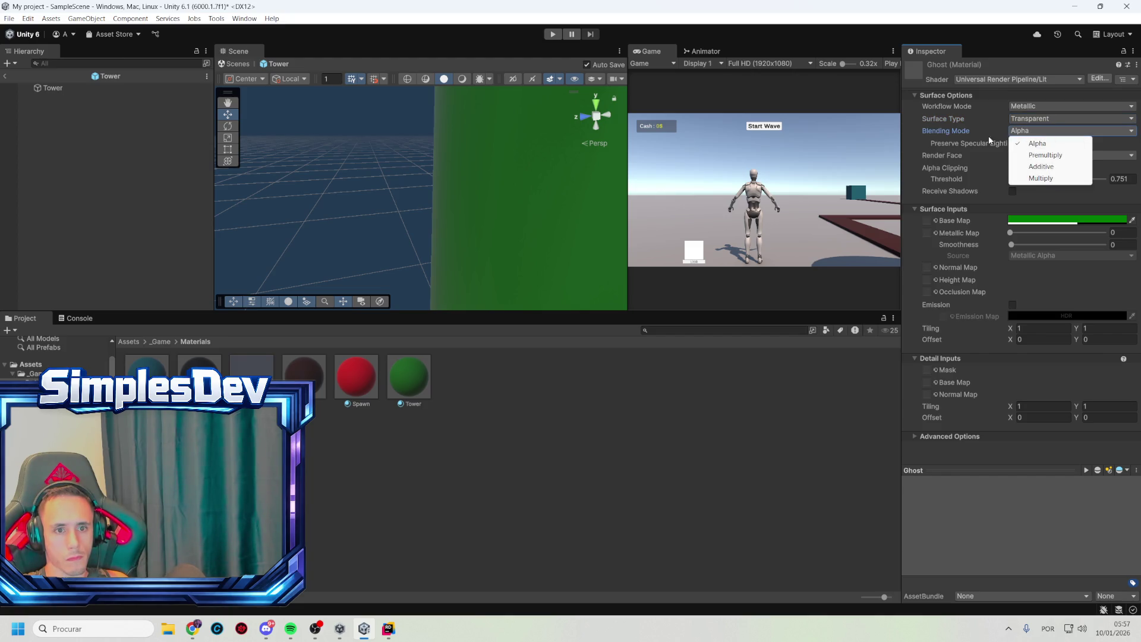
click(919, 145)
click(1033, 194)
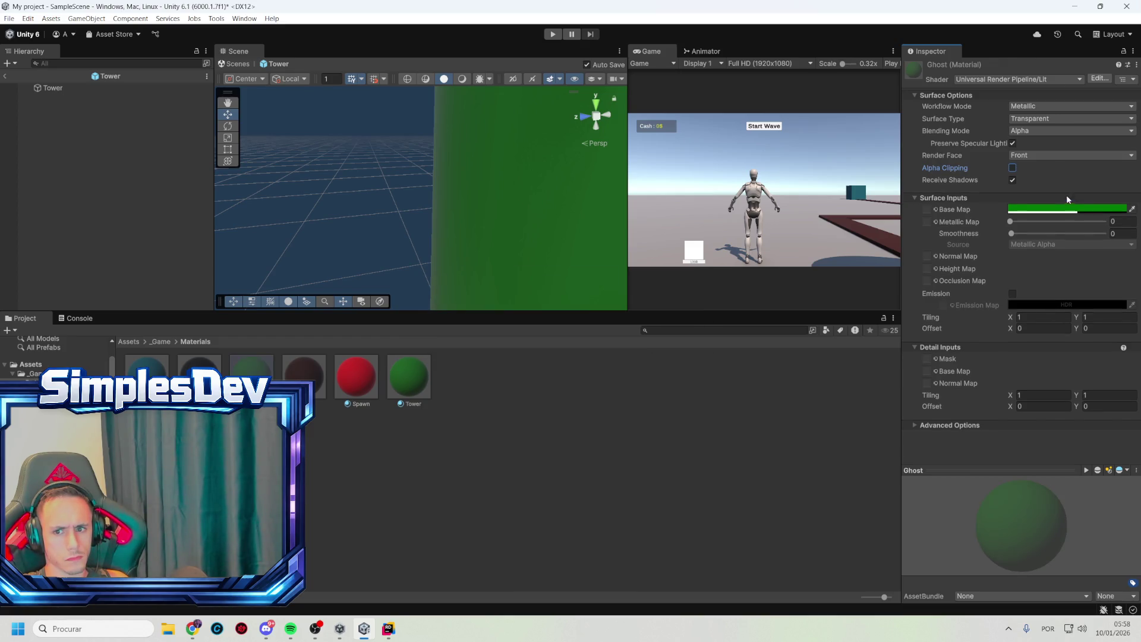
Make Ghost's base colour partly see-through, raise Metallic to 1, then deselect it
click(1086, 209)
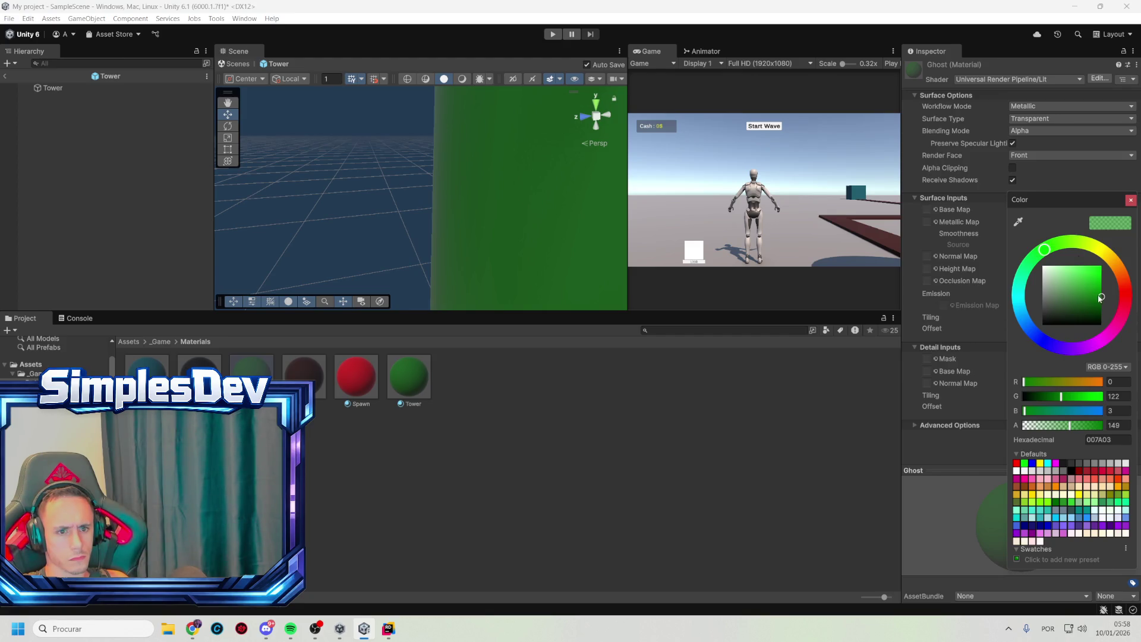
mouse_move(1070, 425)
mouse_down()
mouse_move(1025, 424)
mouse_move(1105, 425)
mouse_up()
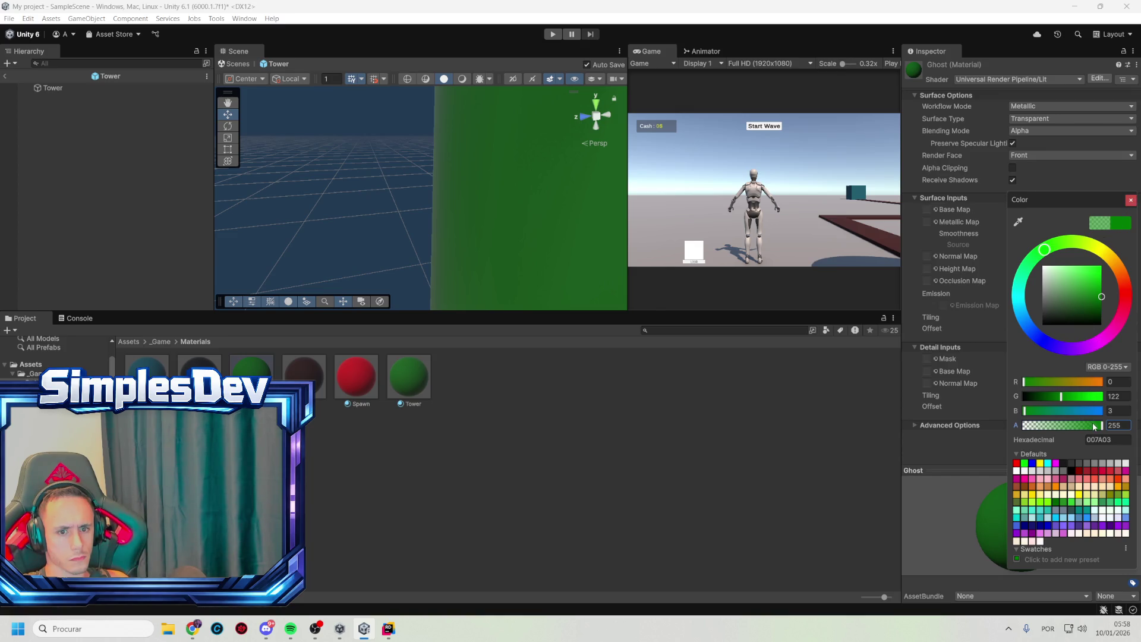
drag(1092, 423, 1061, 420)
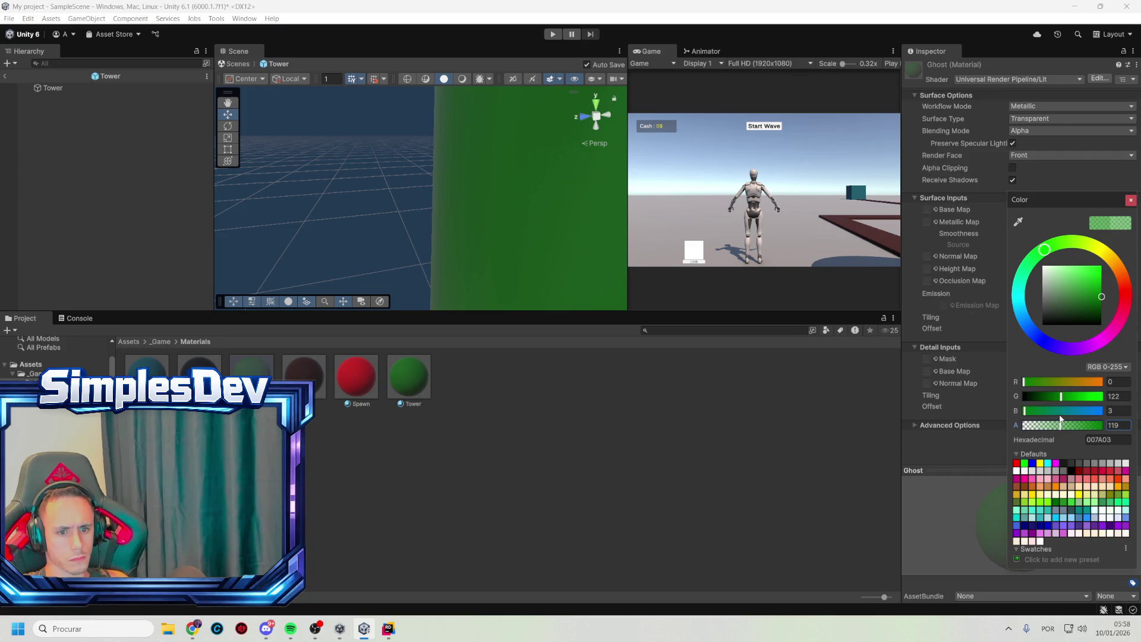
click(1131, 200)
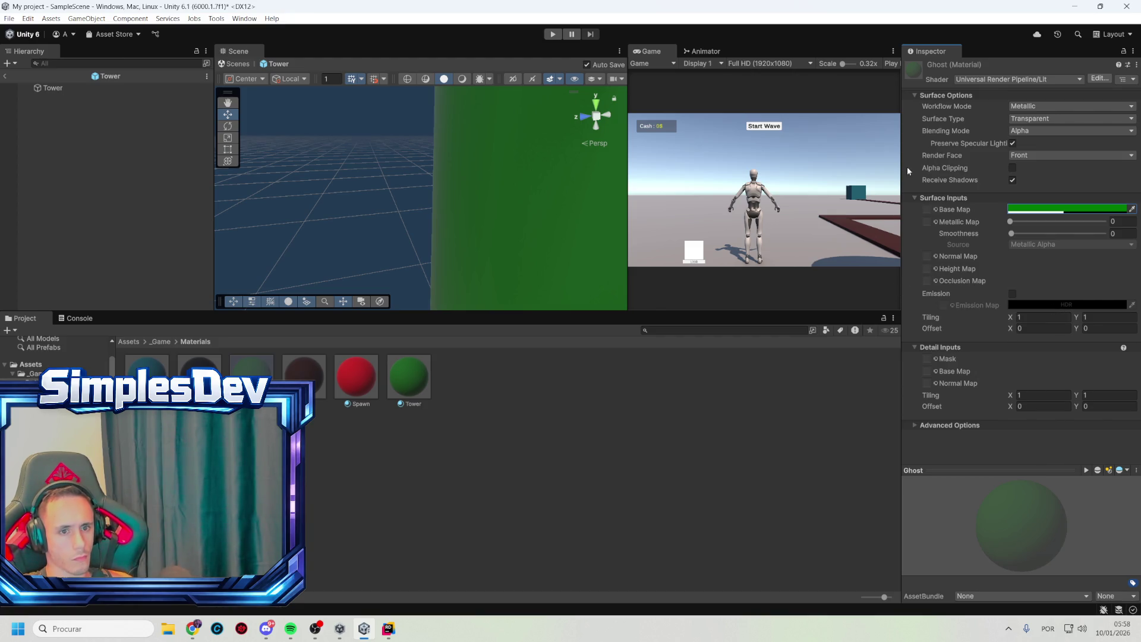
mouse_move(1025, 233)
mouse_down()
mouse_move(1043, 239)
mouse_move(975, 241)
mouse_move(1108, 226)
mouse_up()
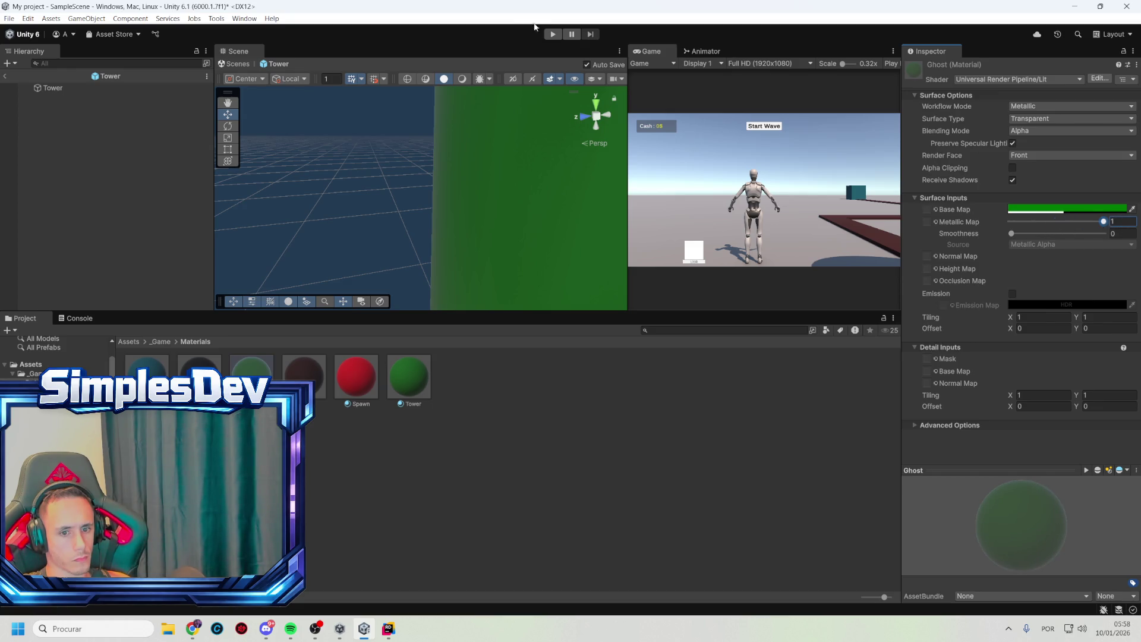
click(327, 476)
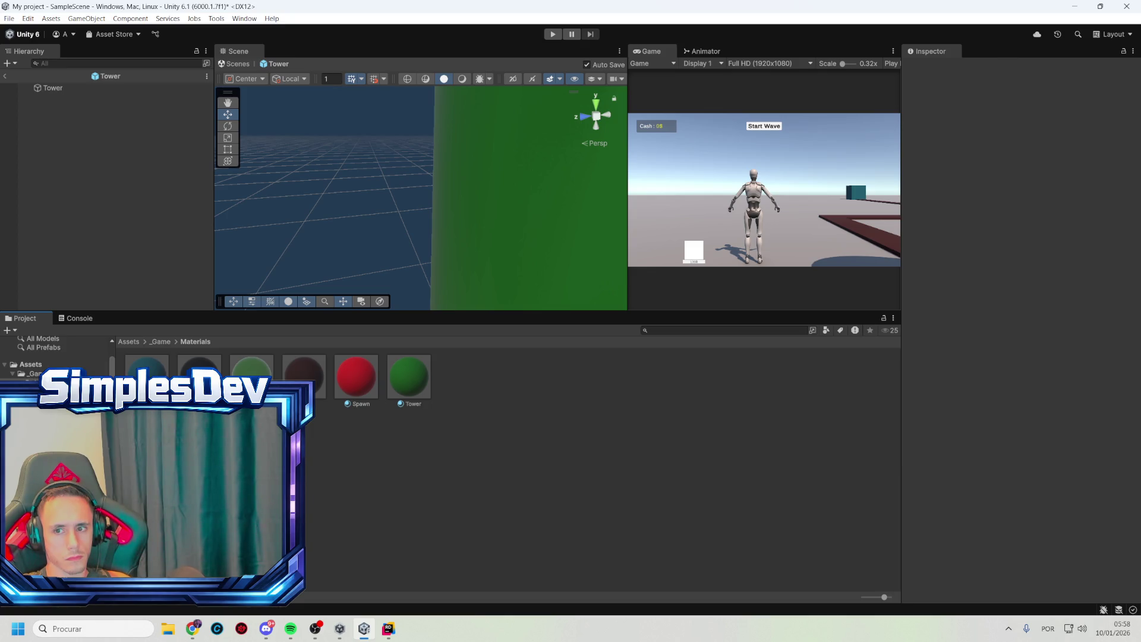
In Rider, replace PlacementSystem.cs with the new SetMaterialTransparent ghost code, then minimize Rider
key(alt+Tab)
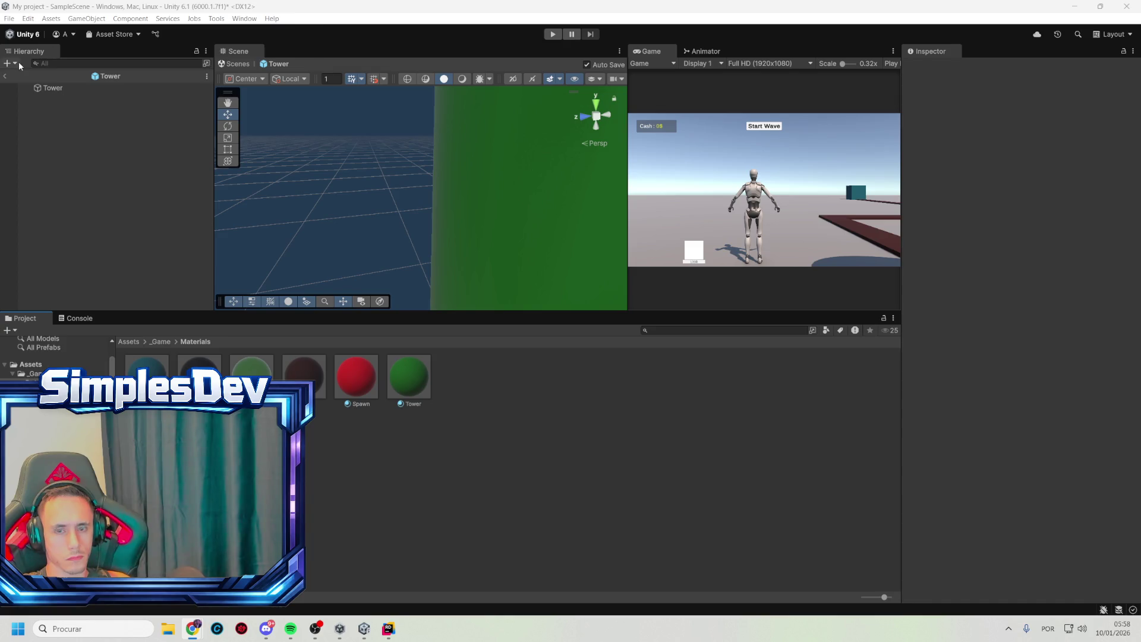
click(393, 627)
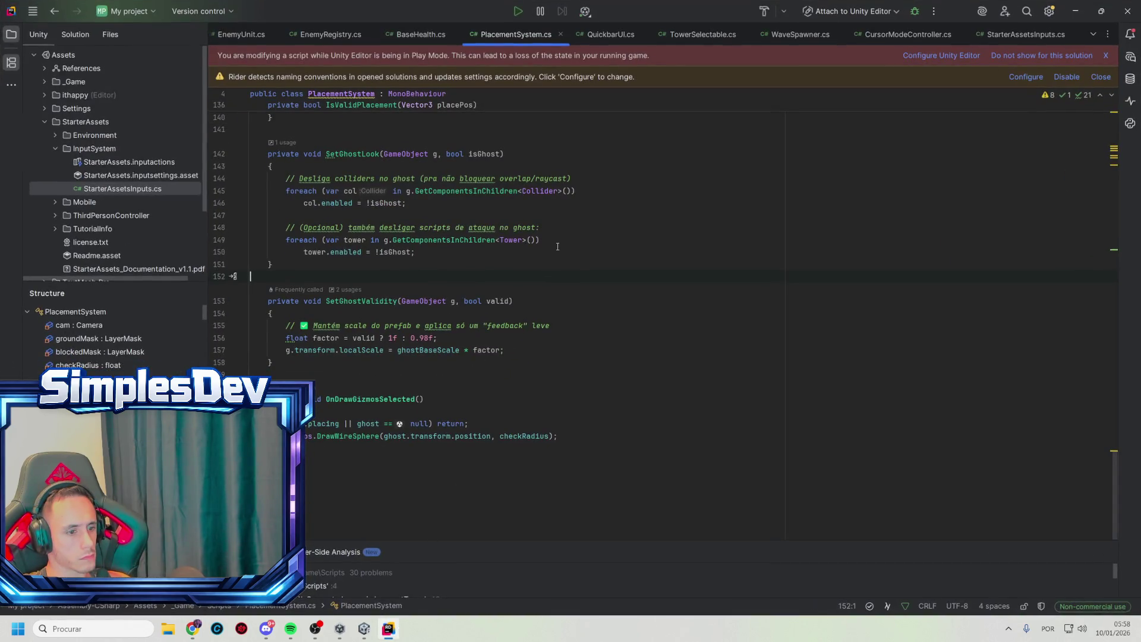
click(565, 228)
key(ctrl+a)
key(ctrl+v)
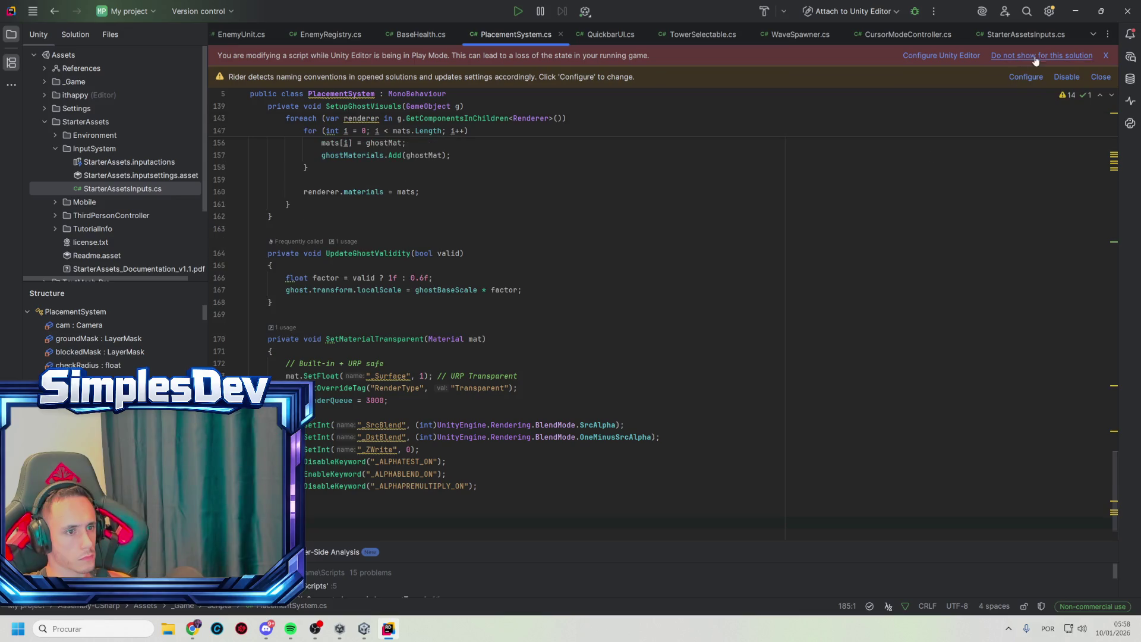
click(1076, 13)
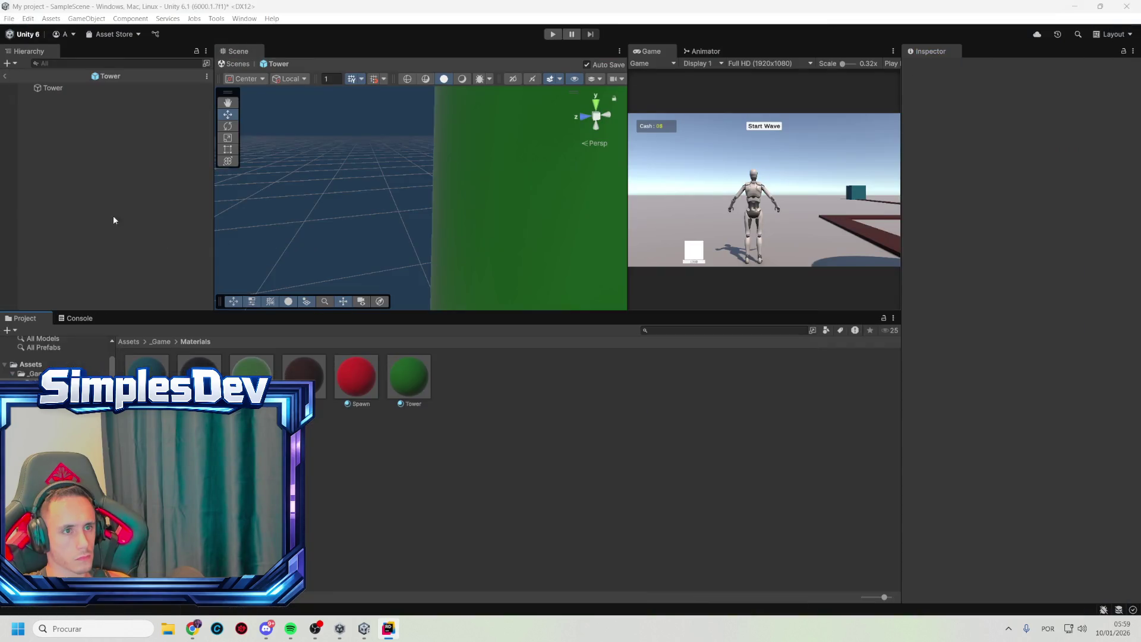
Exit the Tower prefab, save the scene, and select GameSystems showing Ghost Alpha 0.4 and cyan Ghost Color
click(5, 76)
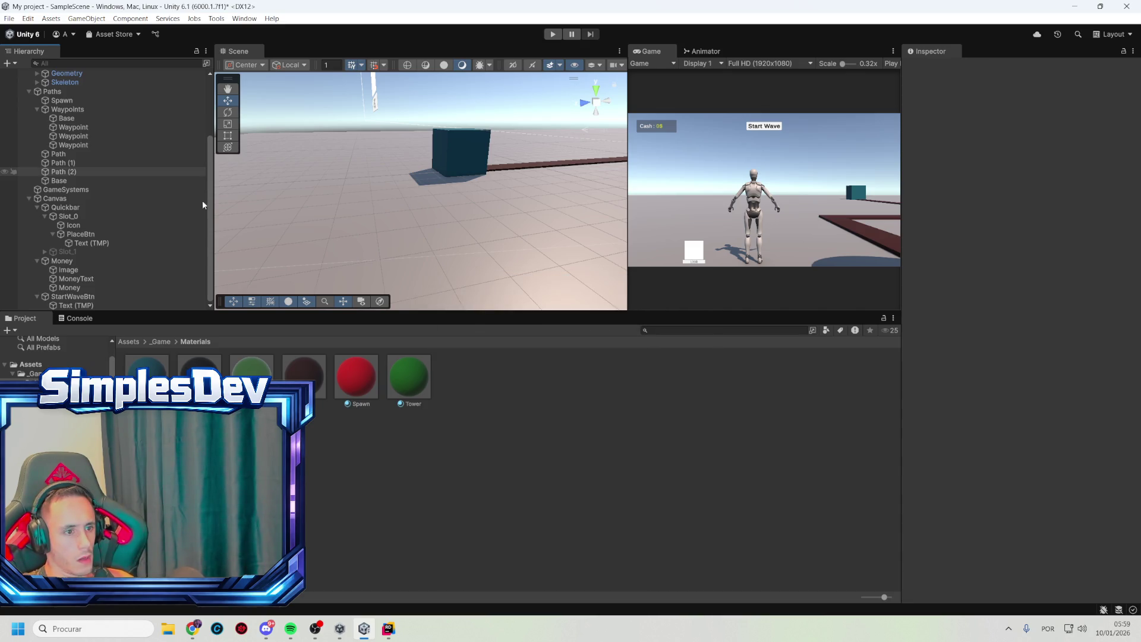
click(111, 272)
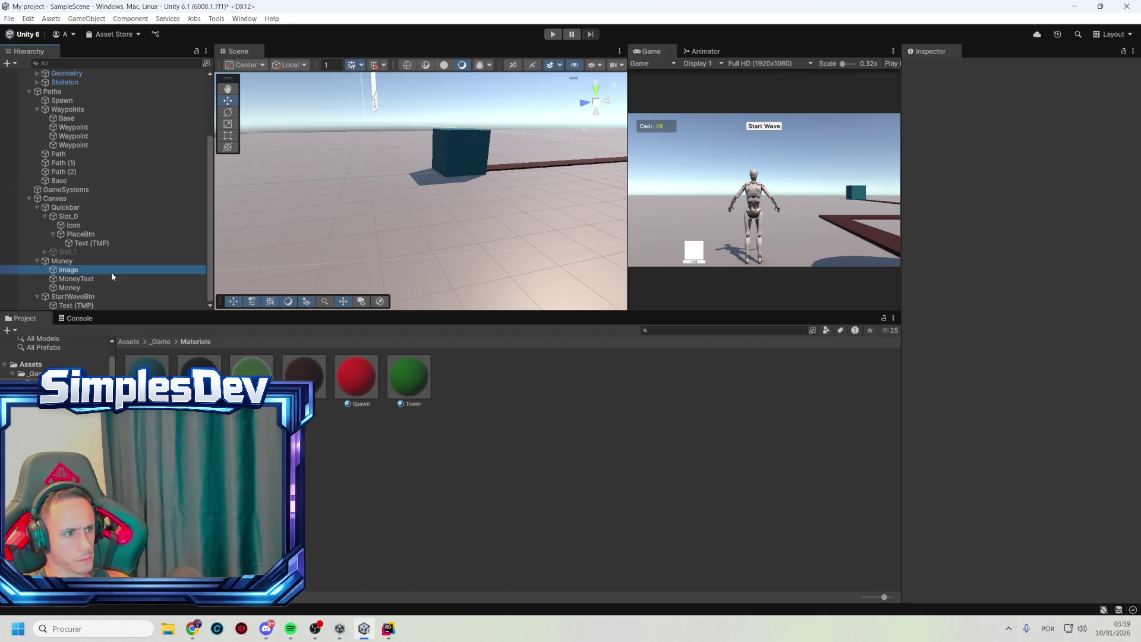
click(98, 303)
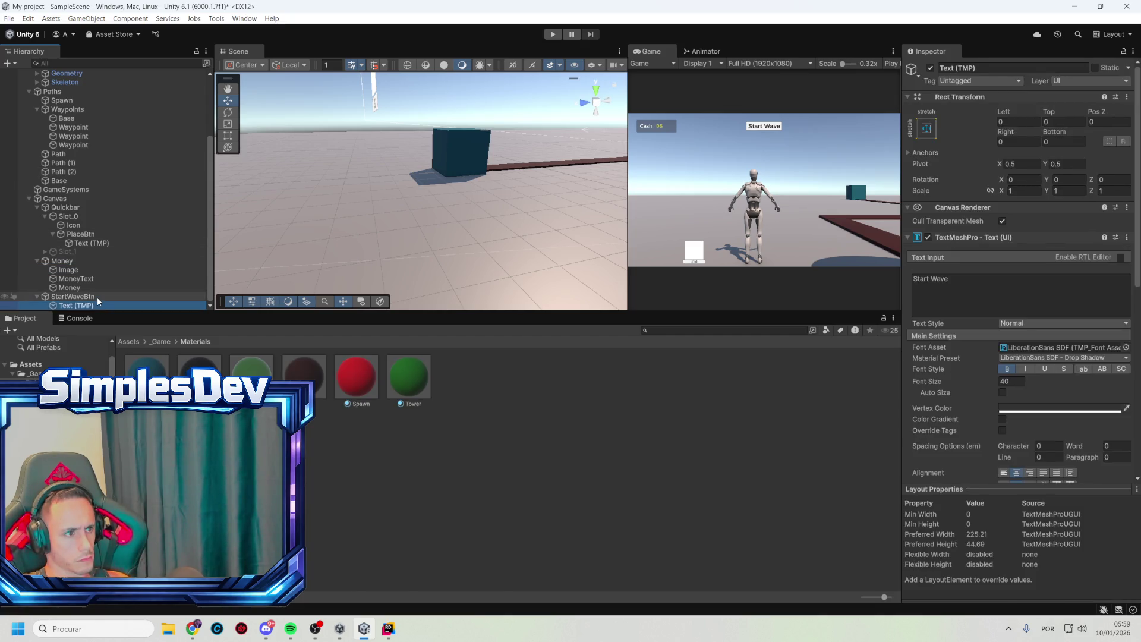
click(98, 296)
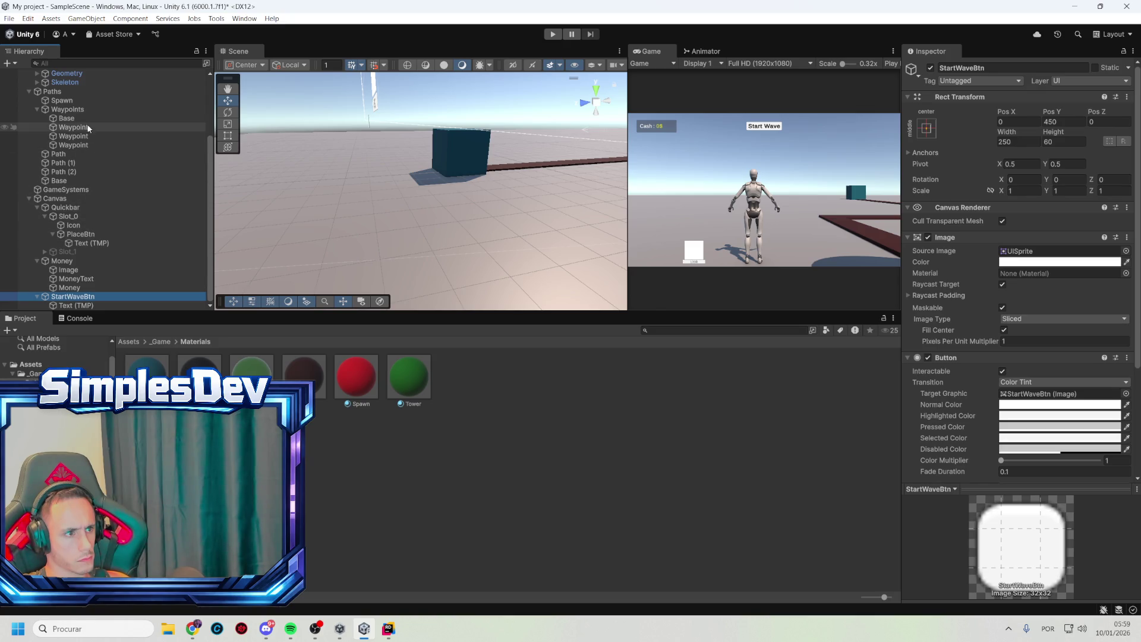
scroll(80, 99, up, 5)
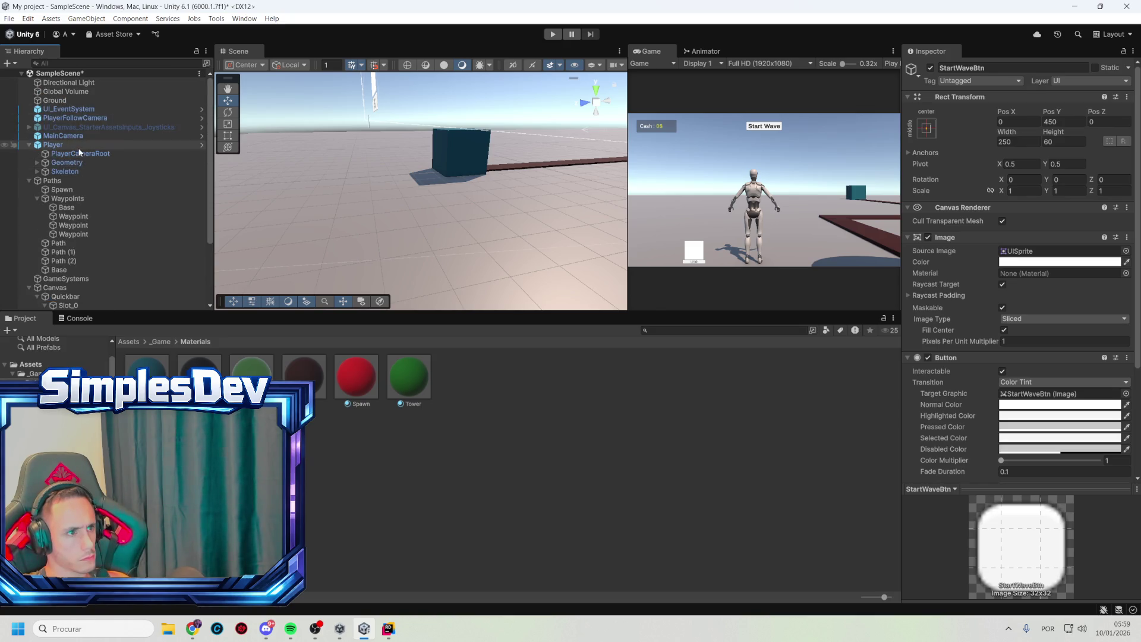
click(97, 127)
key(ctrl+s)
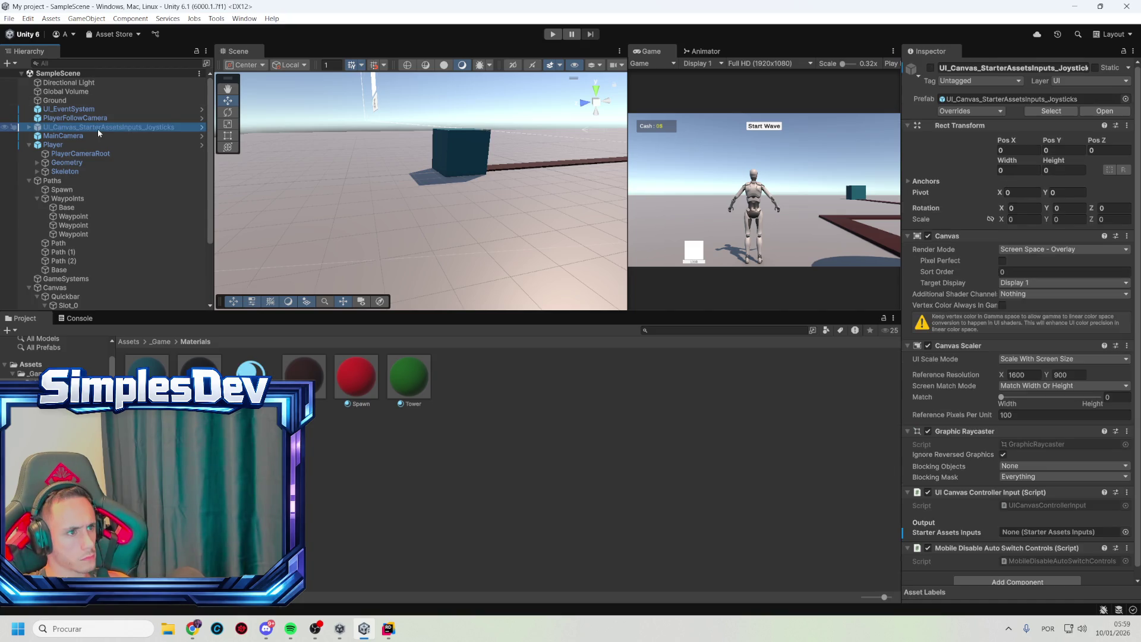
click(83, 279)
scroll(955, 394, down, 1)
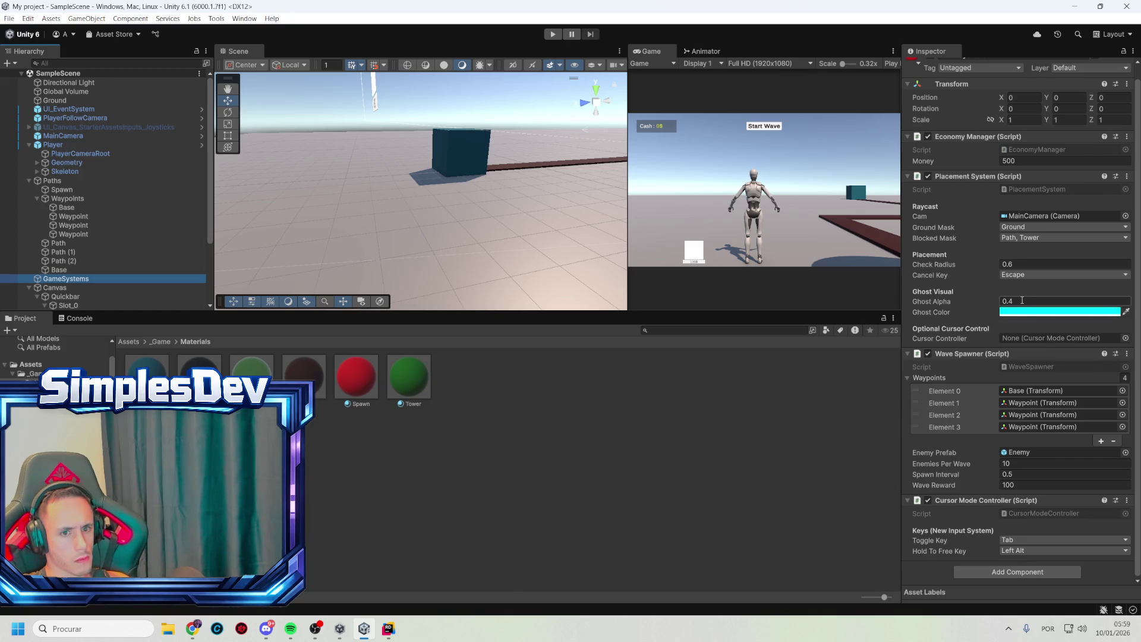
Change the Placement System's Ghost Color to white (FFFFFF) and start Play mode
click(1024, 311)
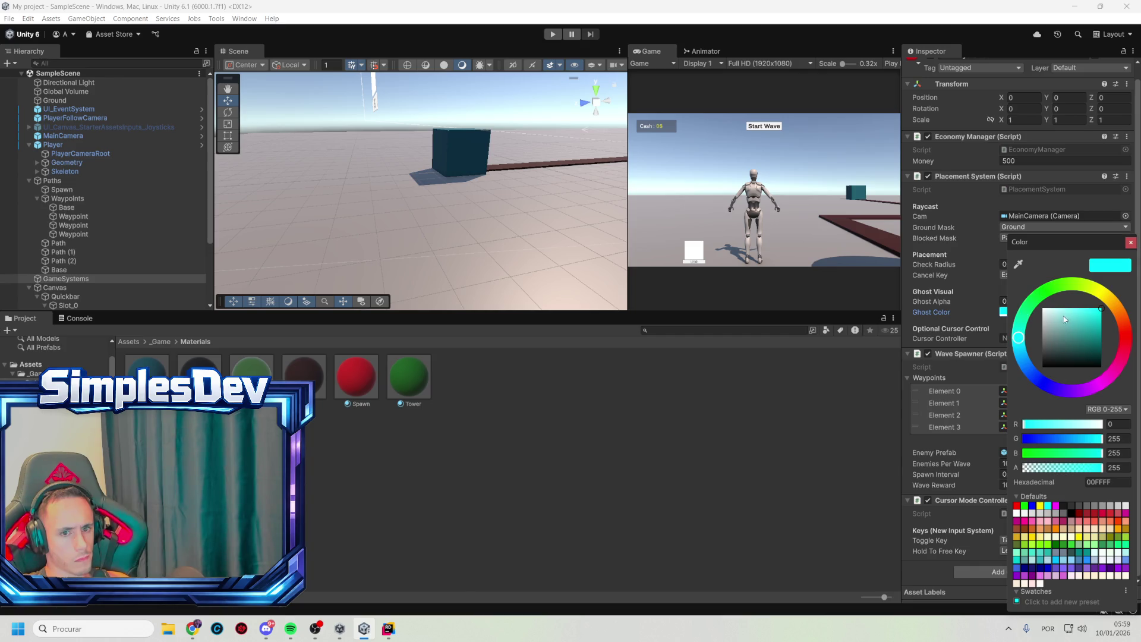
drag(1064, 320, 1035, 305)
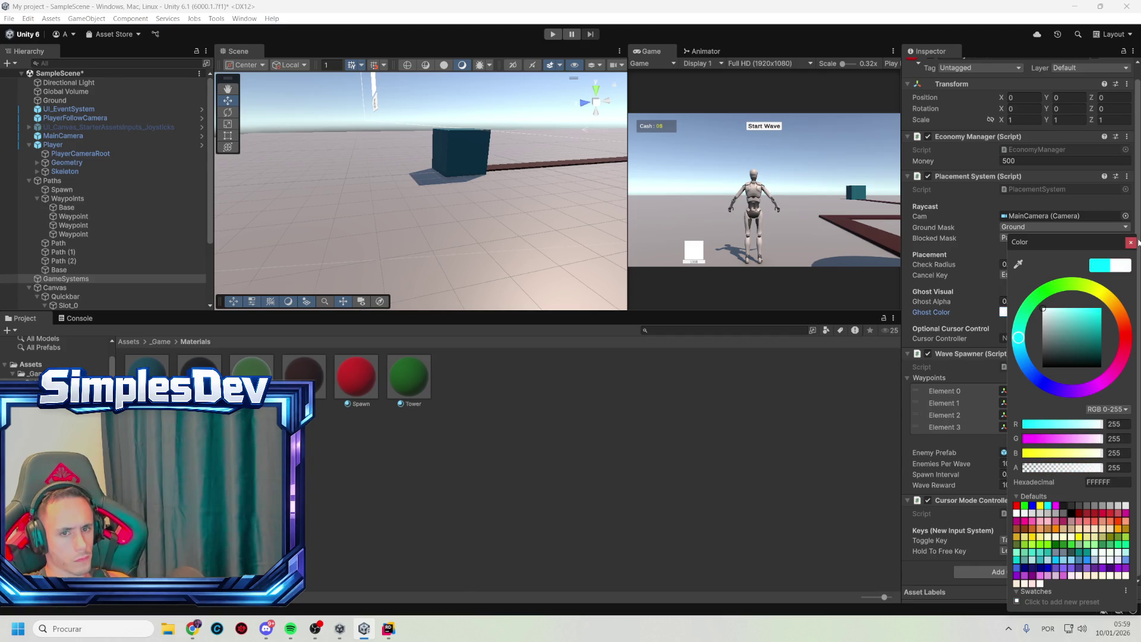
click(1131, 243)
click(553, 34)
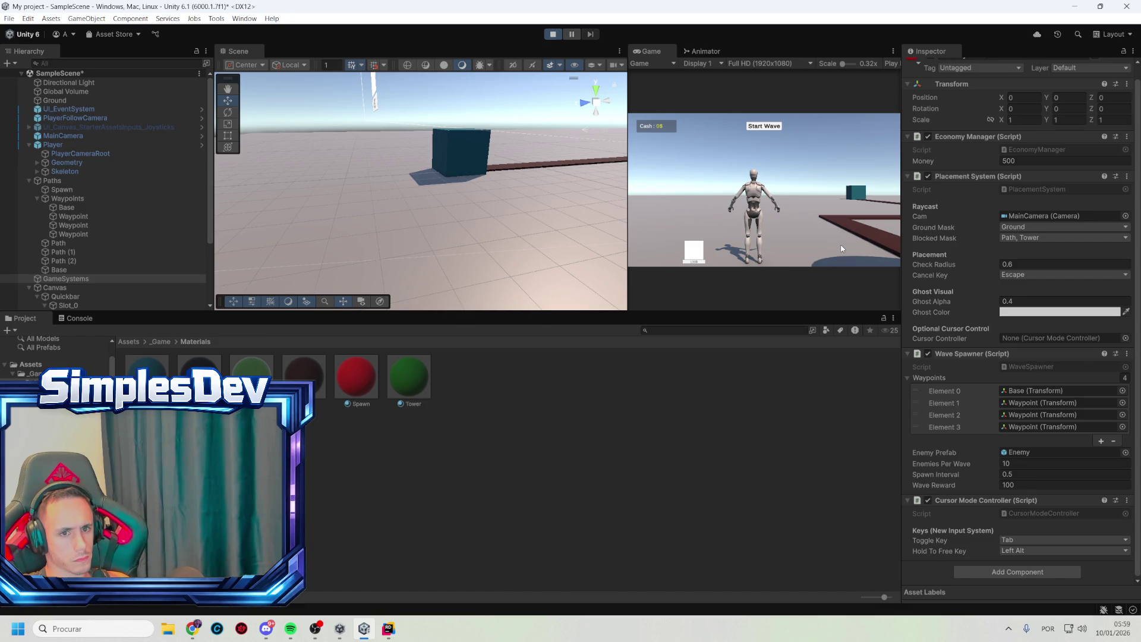
Place a tower beside the path with hotkey 1, dropping Money from 500 to 450, then stop playing
key(w)
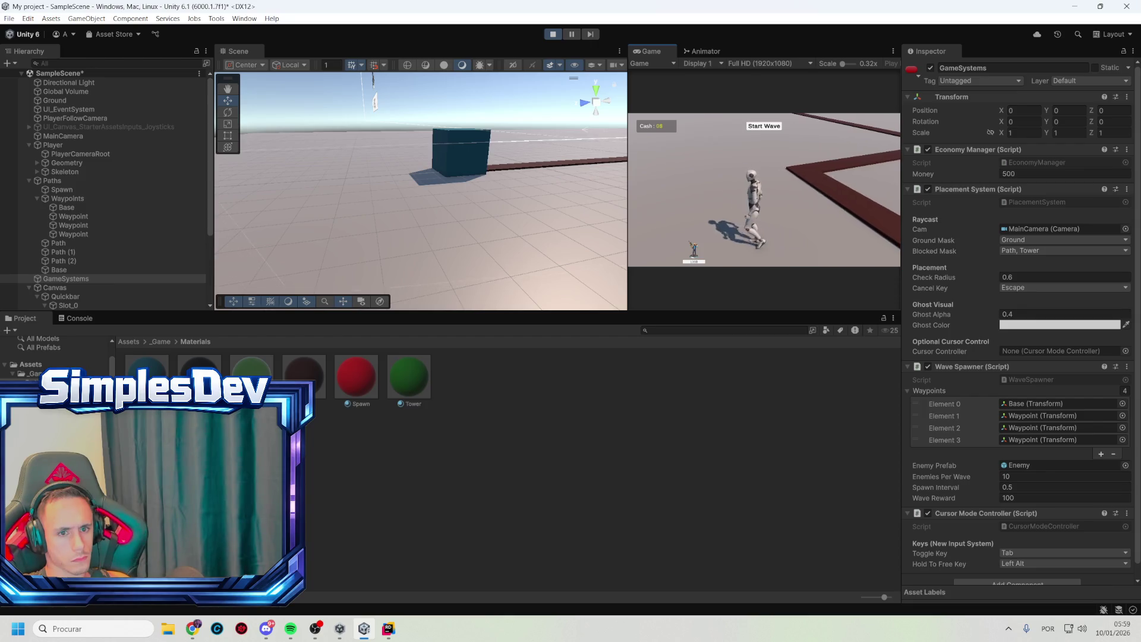
key(Tab)
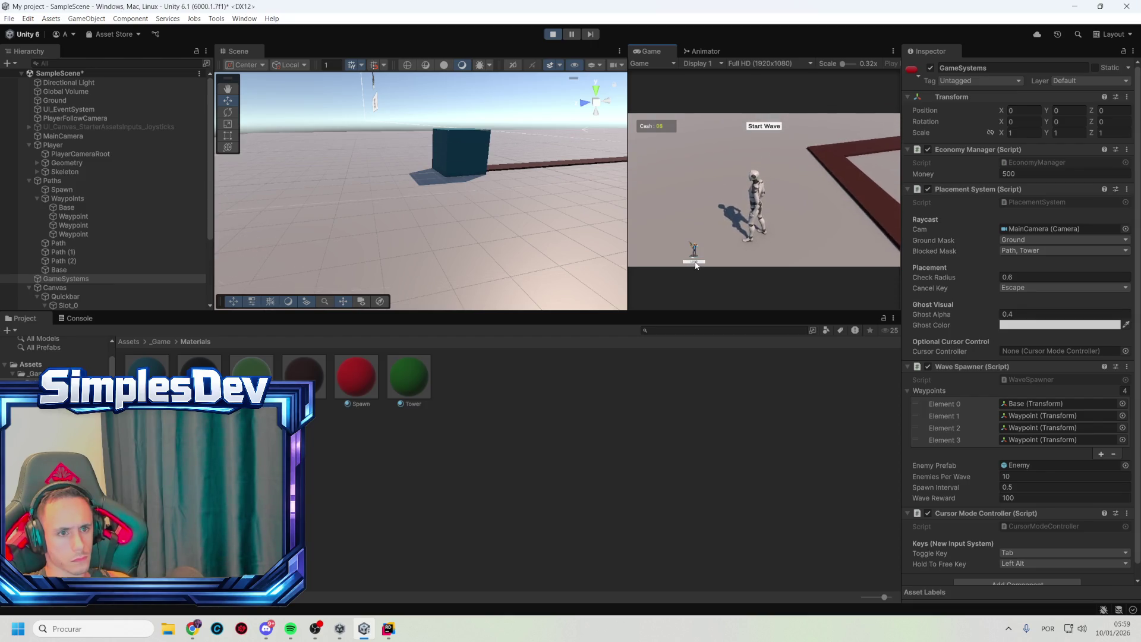
key(1)
click(802, 211)
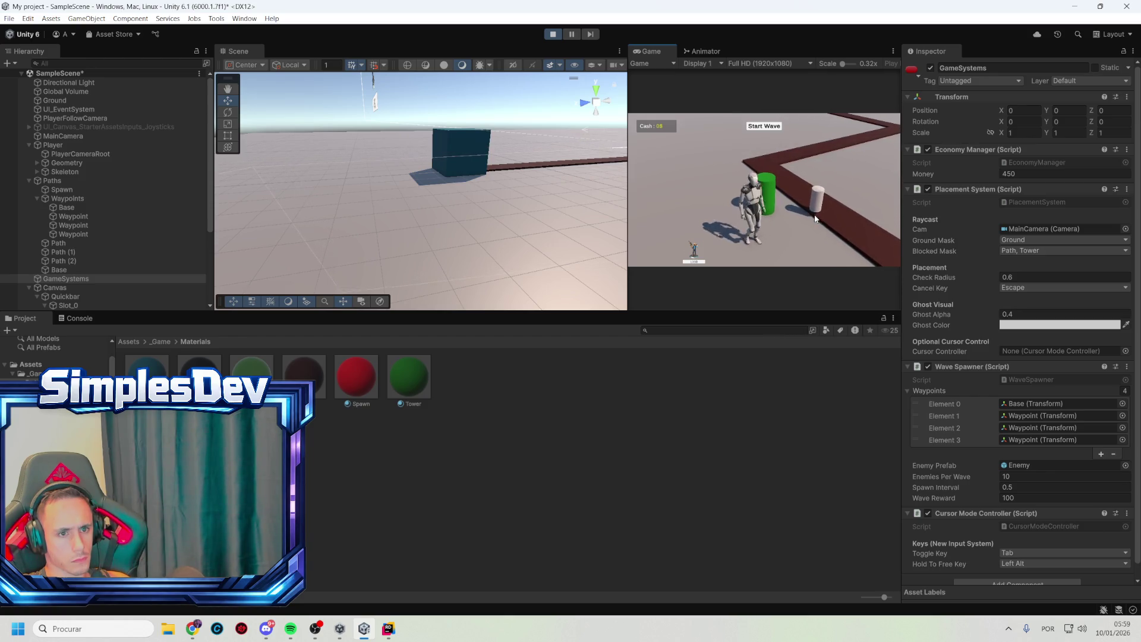
click(552, 35)
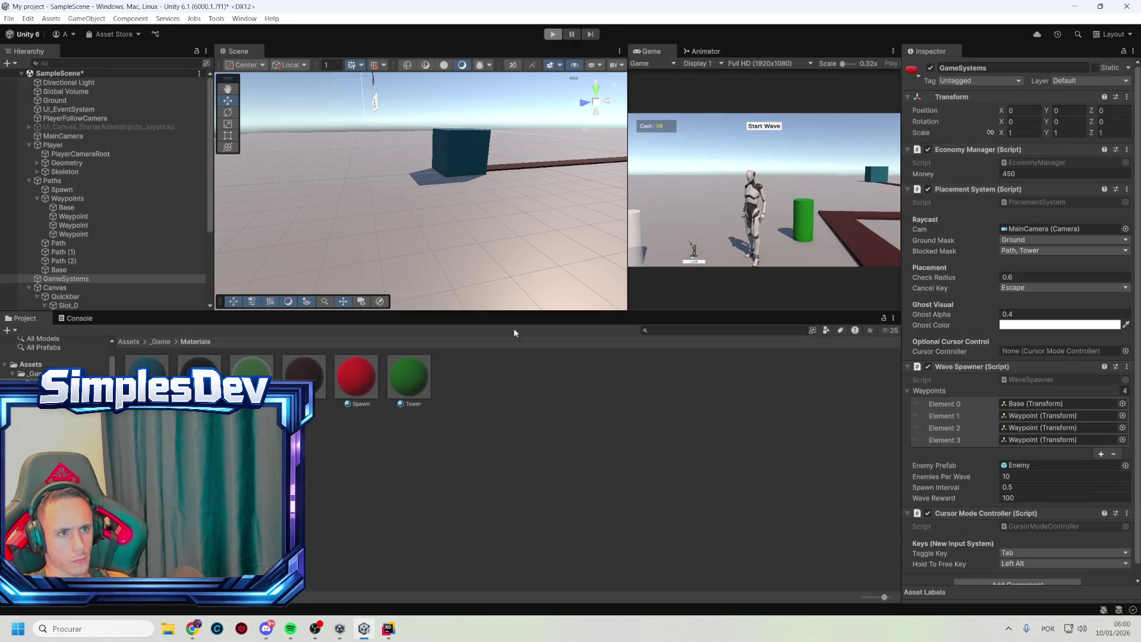
Bring Rider back and browse PlacementSystem.cs around SetMaterialTransparent and IsValidPlacement
click(388, 630)
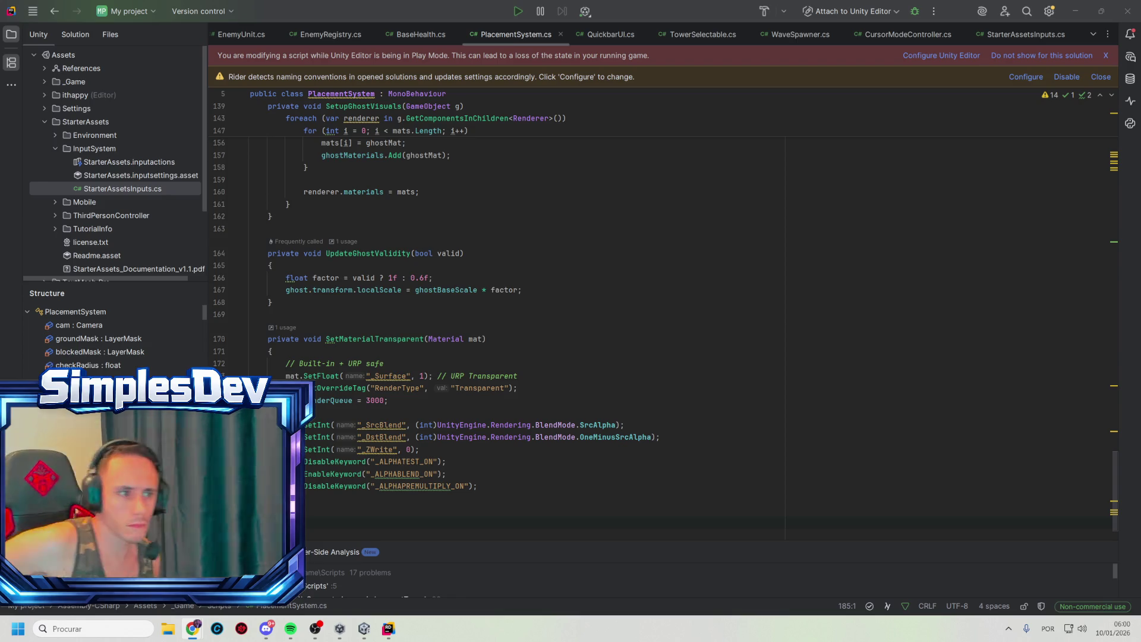
click(677, 337)
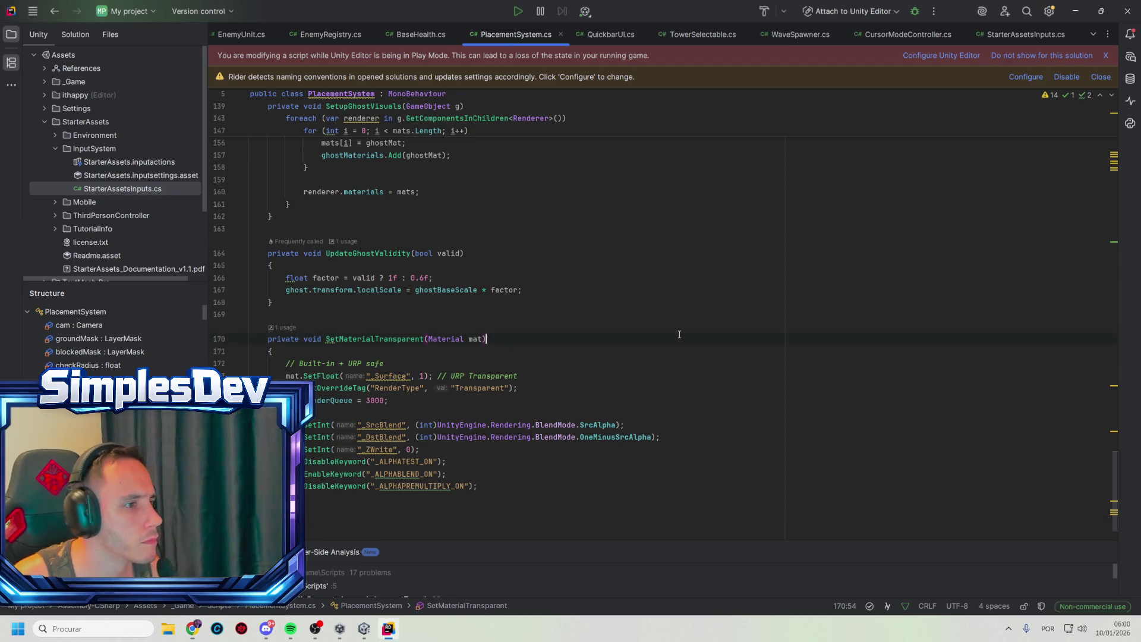
scroll(681, 326, up, 10)
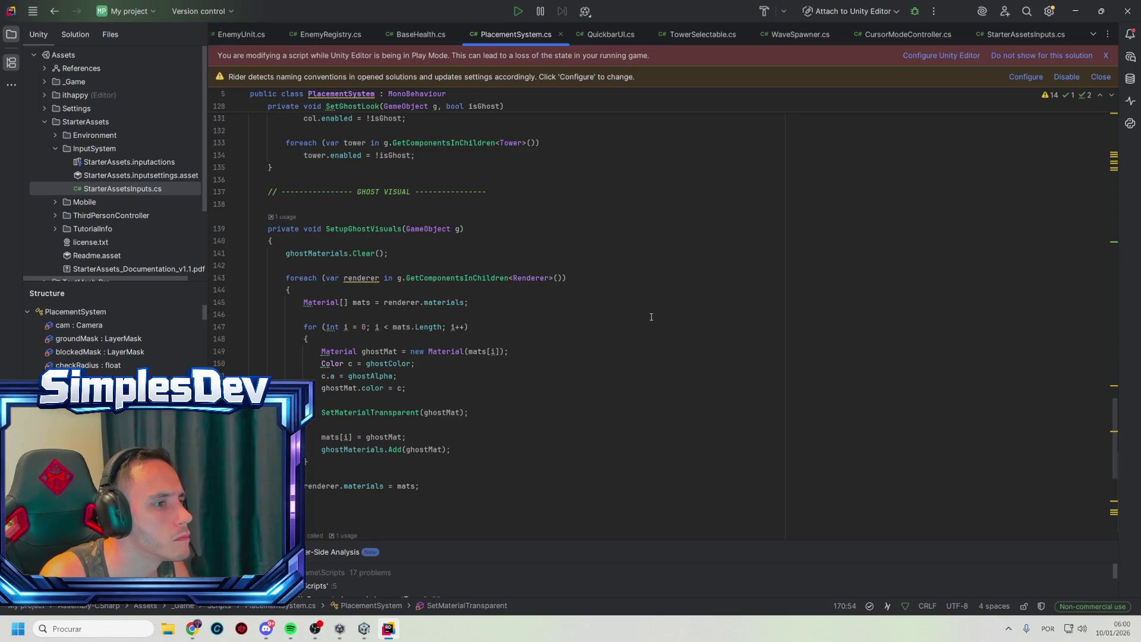
scroll(644, 326, up, 6)
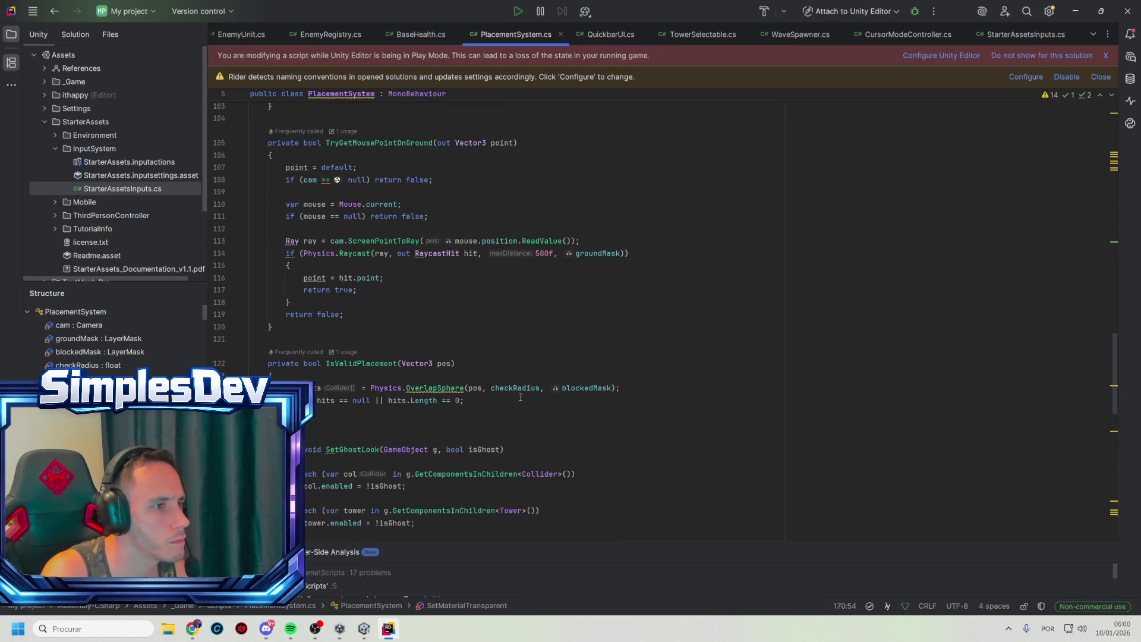
click(465, 401)
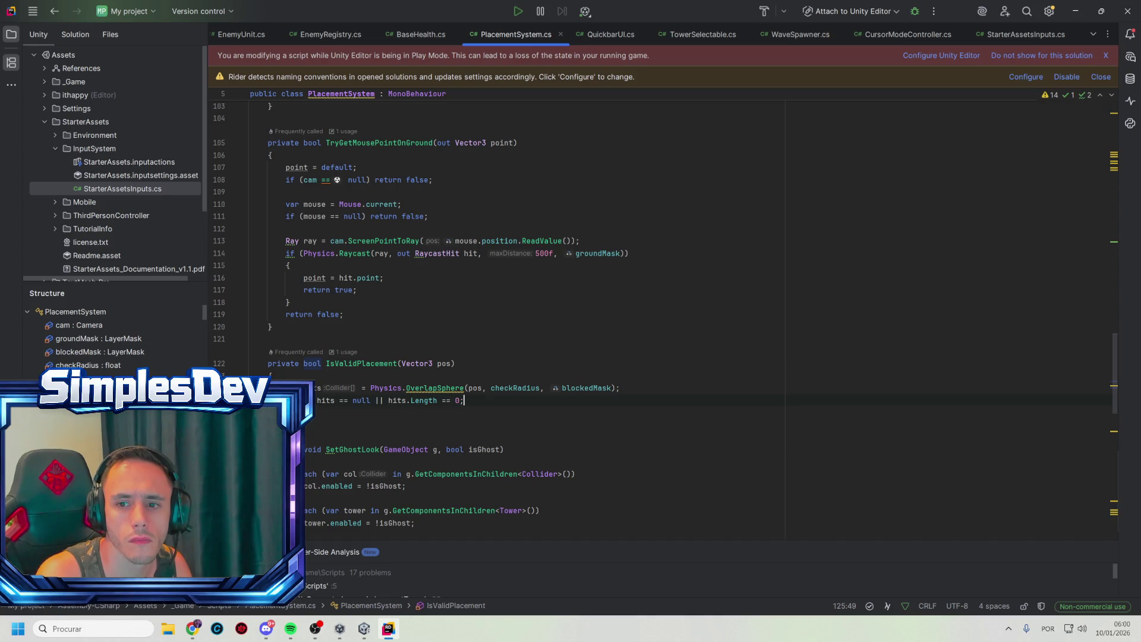
Search PlacementSystem.cs for 'updateGhost' to reach the UpdateGhostValidity method
key(alt+Tab)
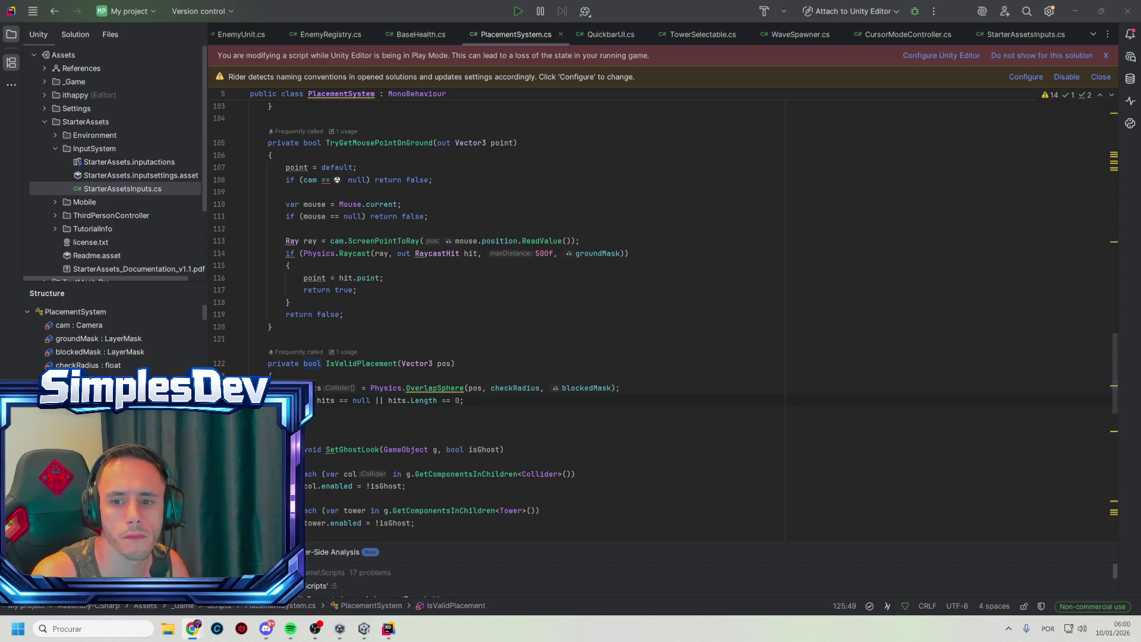
click(838, 343)
key(ctrl+f)
text(updateGhost)
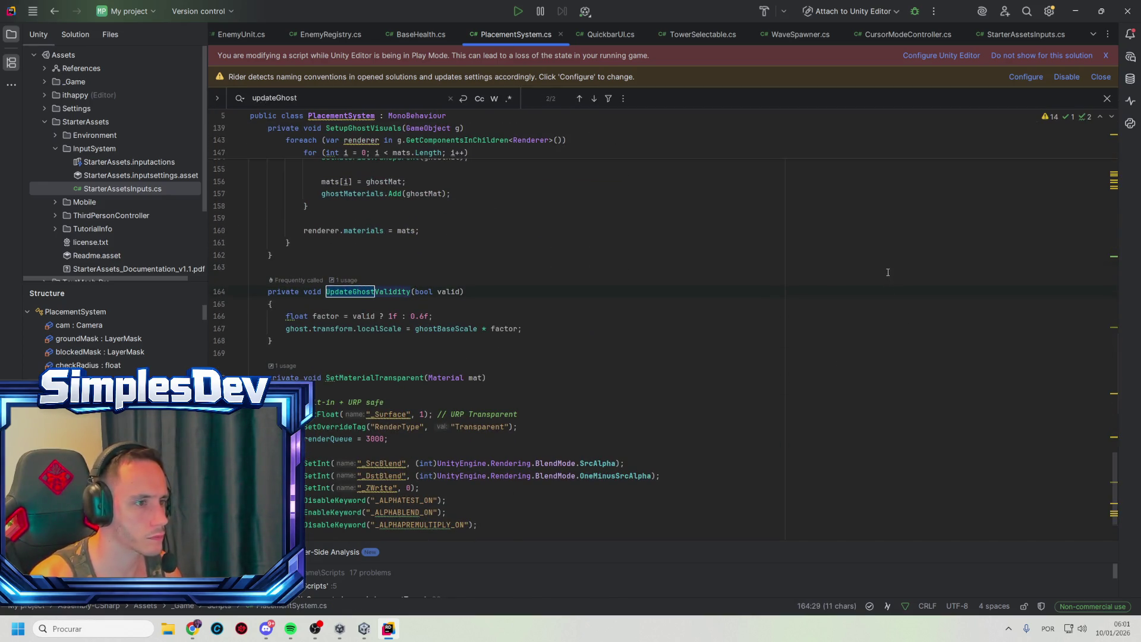
Replace UpdateGhostValidity with the green/red colour-feedback version that keeps the ghost's scale
drag(309, 338, 217, 295)
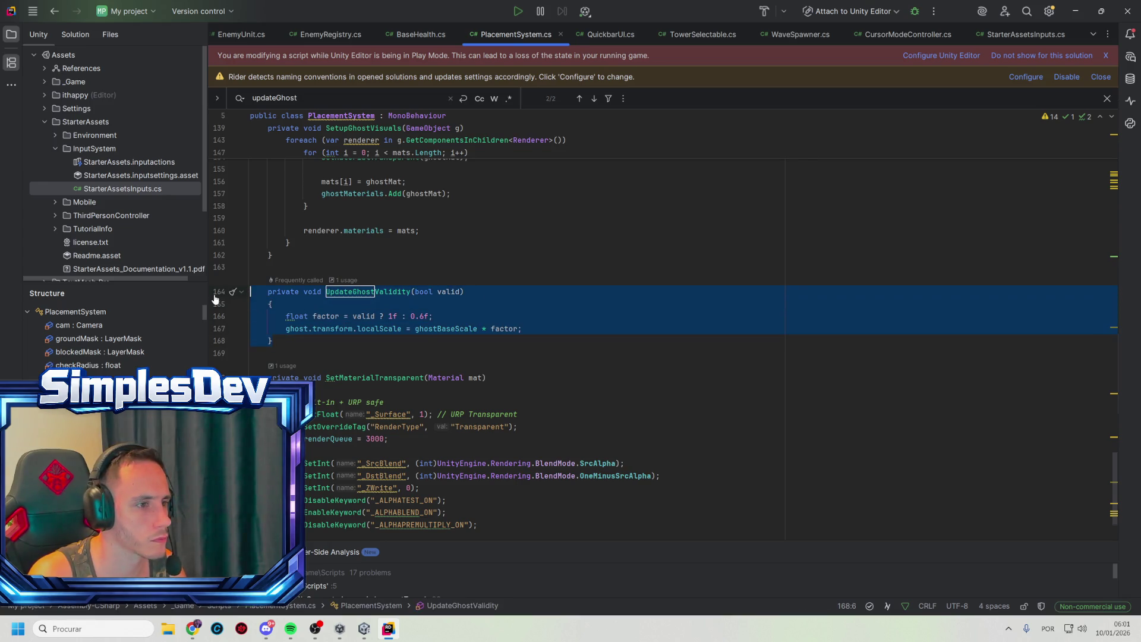
key(ctrl+v)
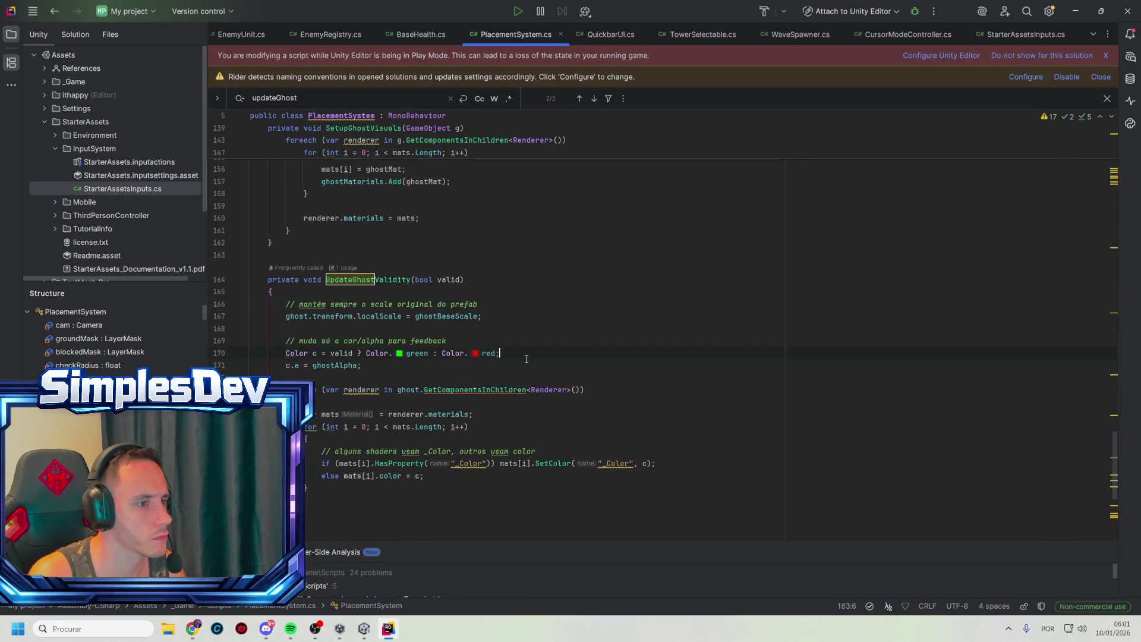
click(1075, 12)
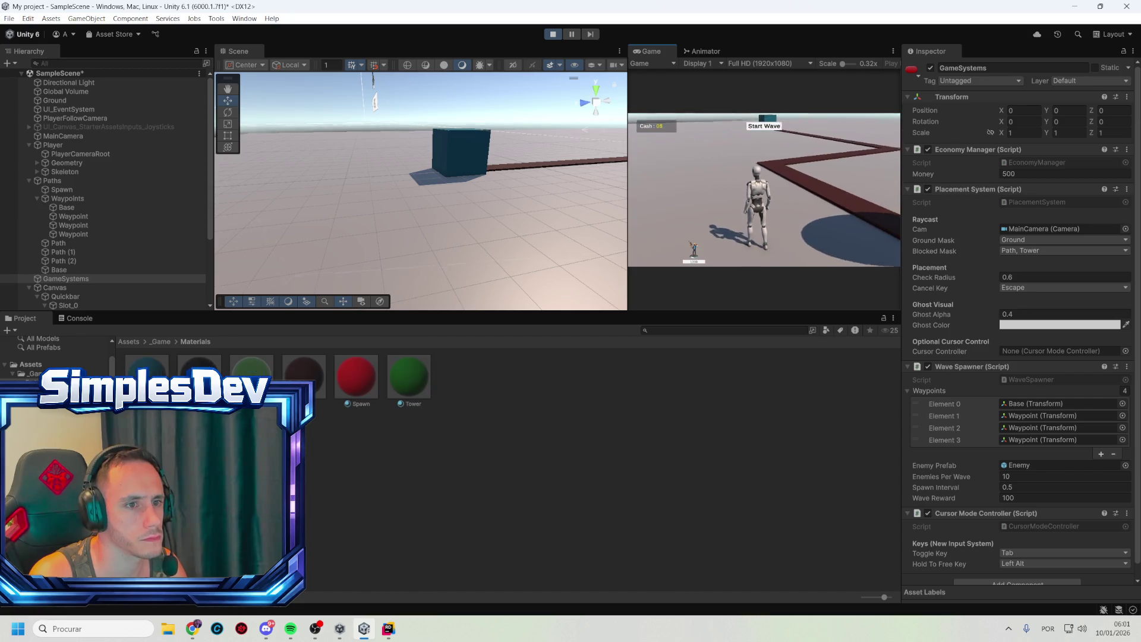
Stop the play-test and change Ghost Color from white to green 03B600
click(693, 262)
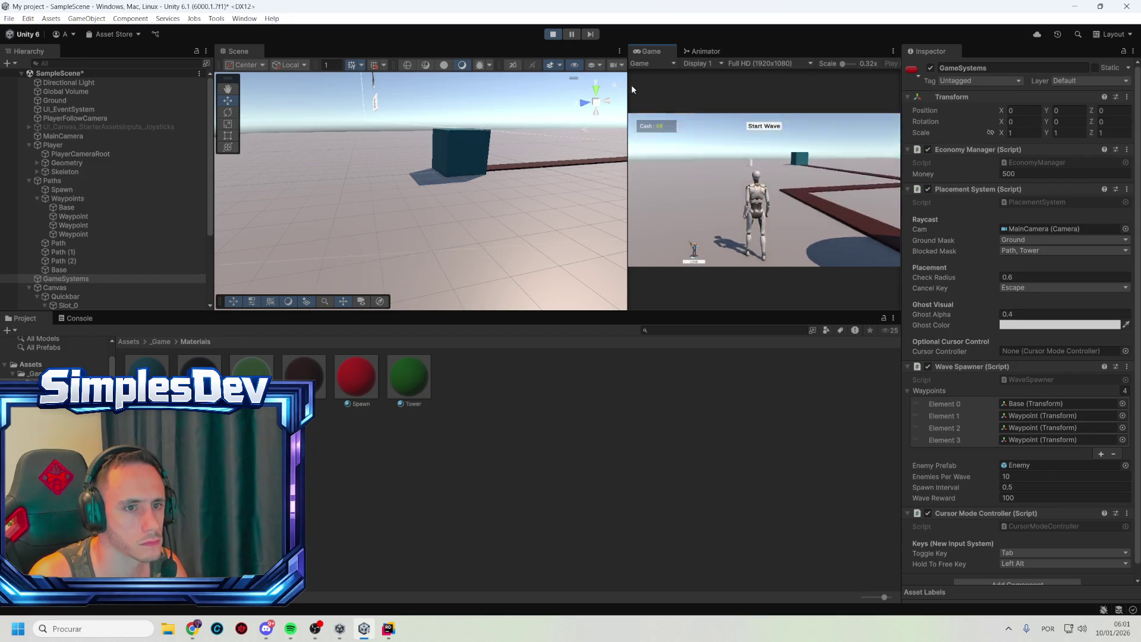
click(553, 35)
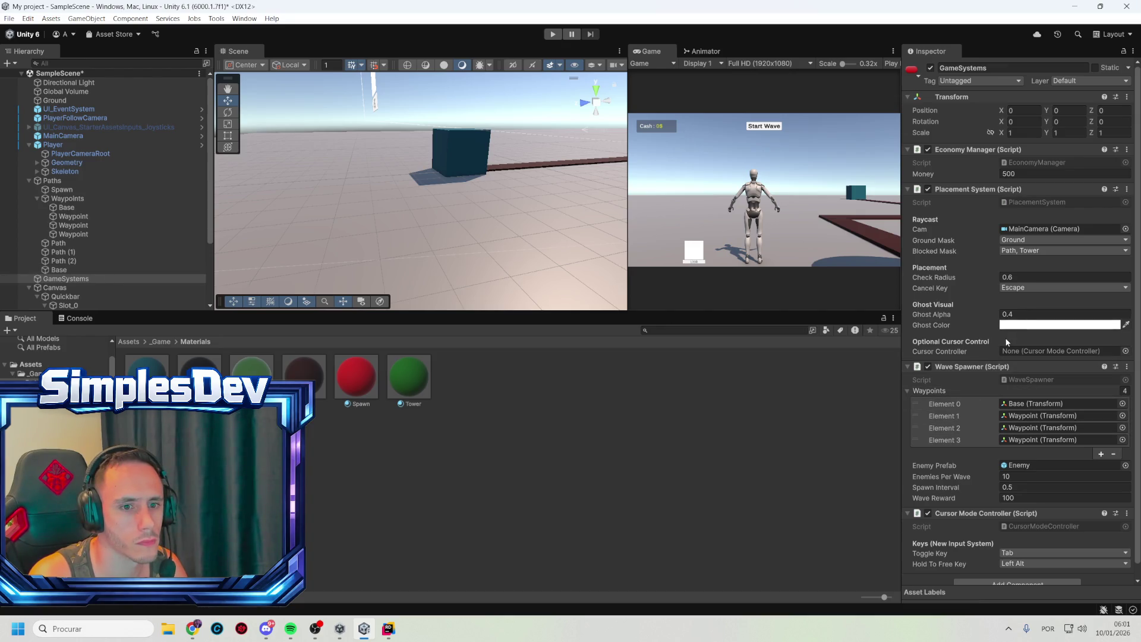
click(1022, 325)
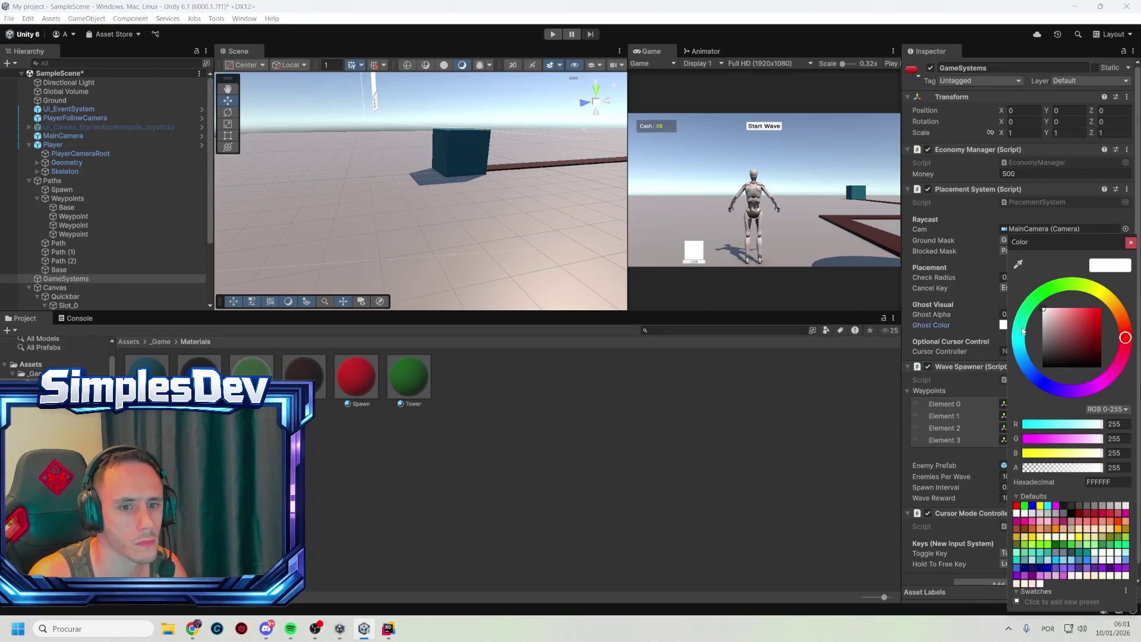
click(1046, 291)
drag(1093, 330, 1107, 328)
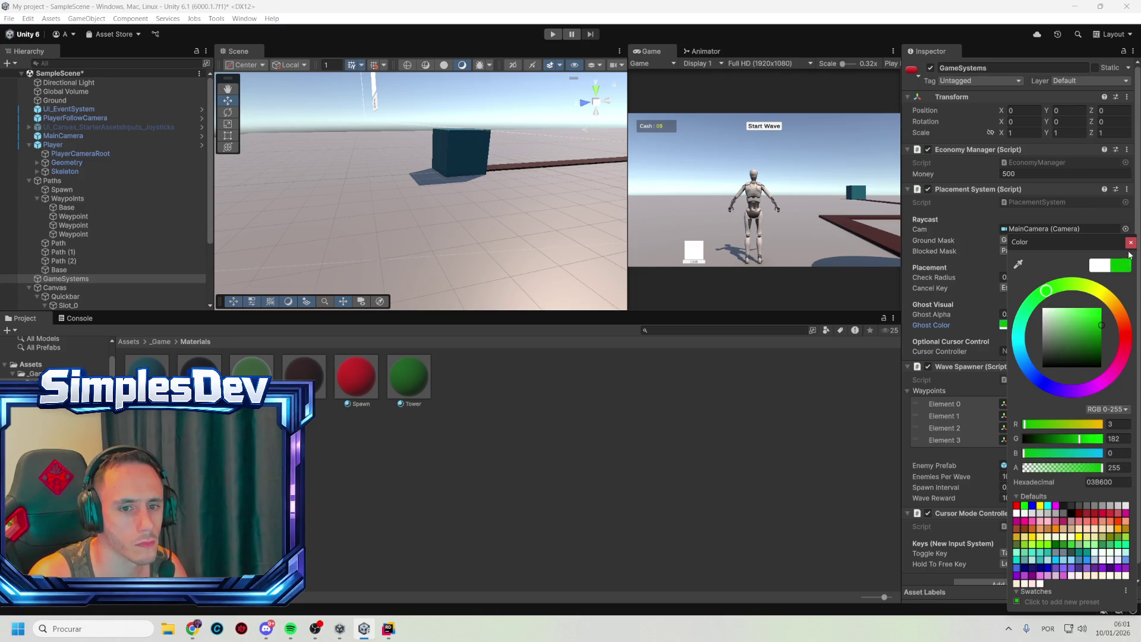
click(1130, 242)
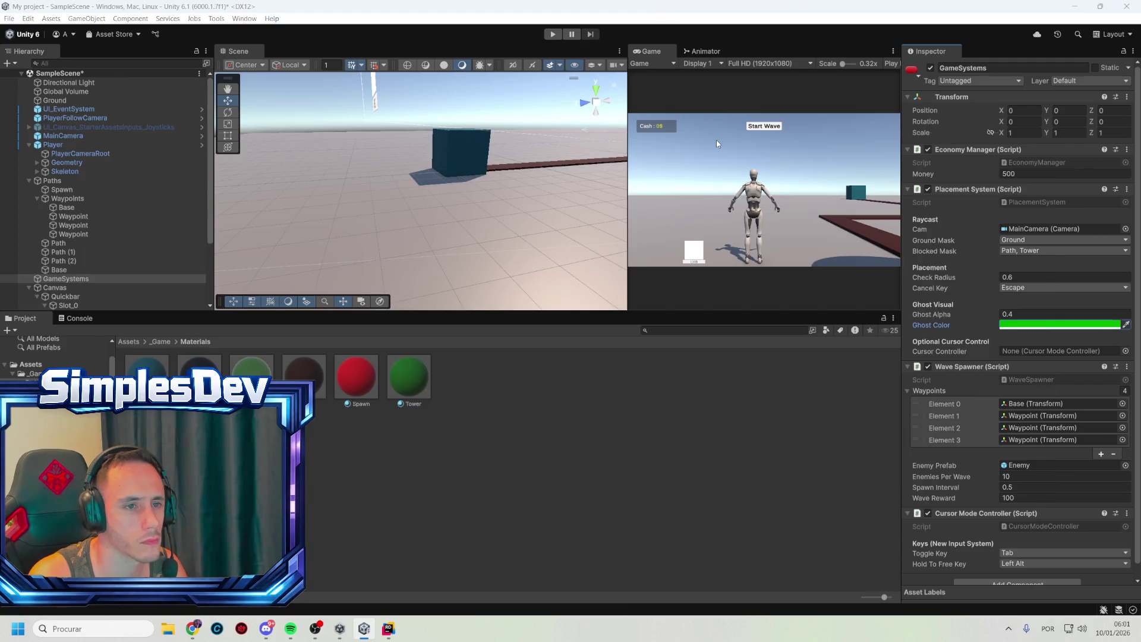
key(alt+Tab)
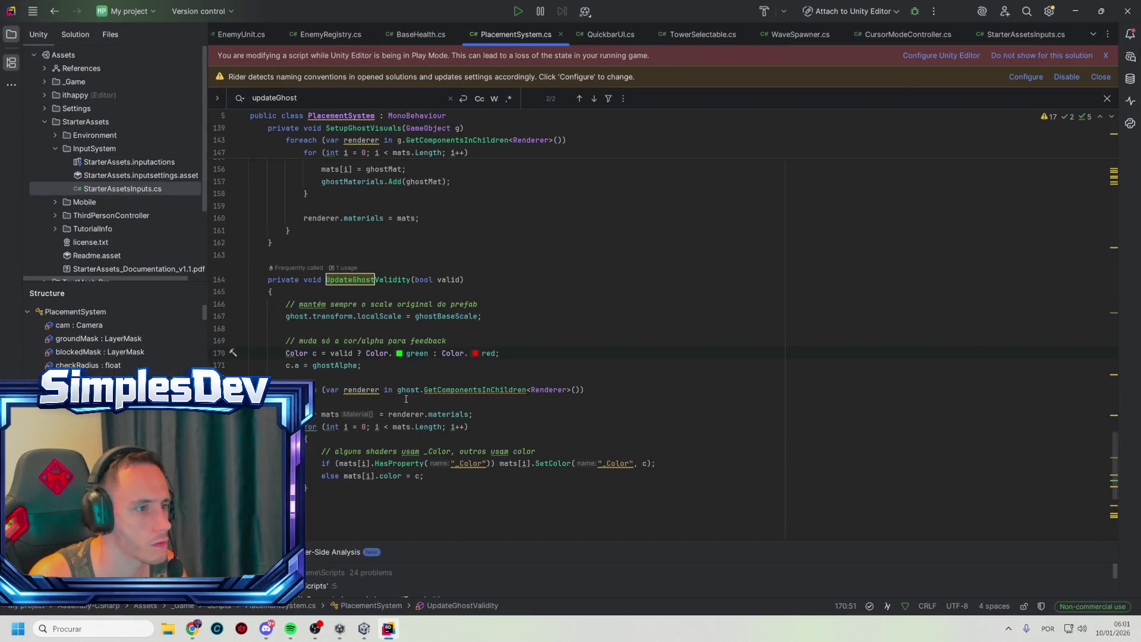
Review the ghostAlpha and valid-colour lines in UpdateGhostValidity, then bring Unity into view
click(363, 365)
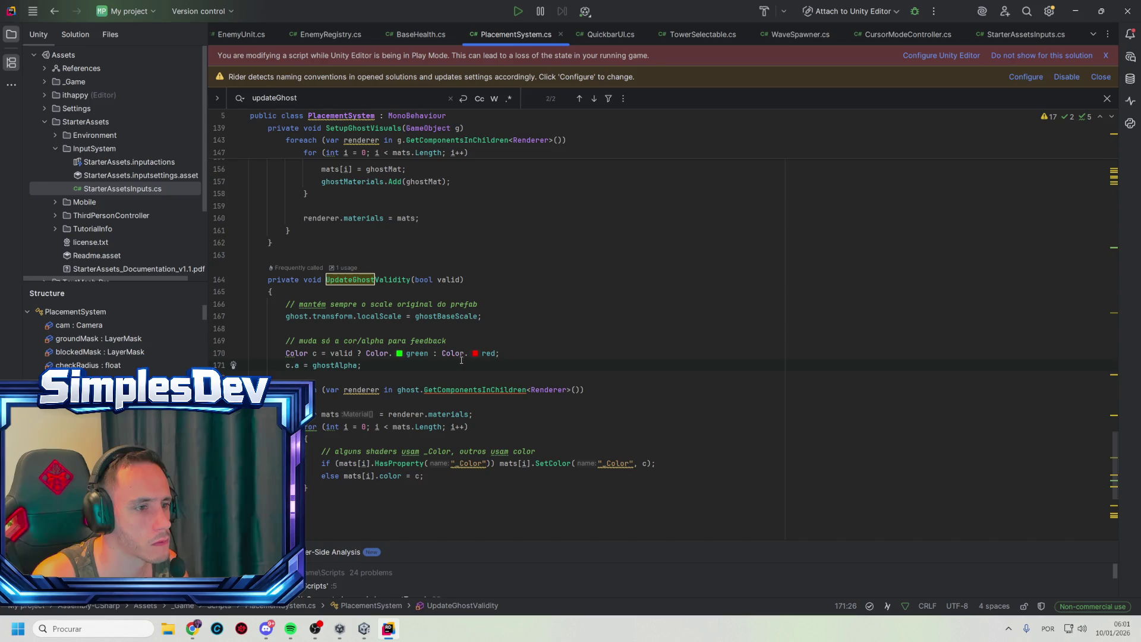
click(381, 354)
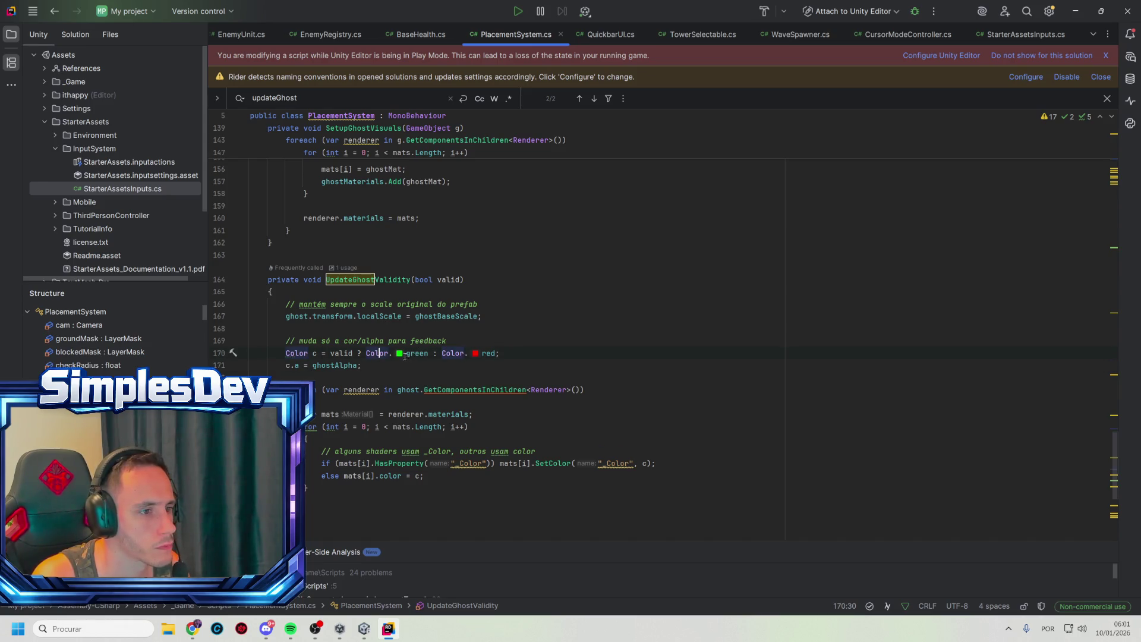
mouse_move(400, 355)
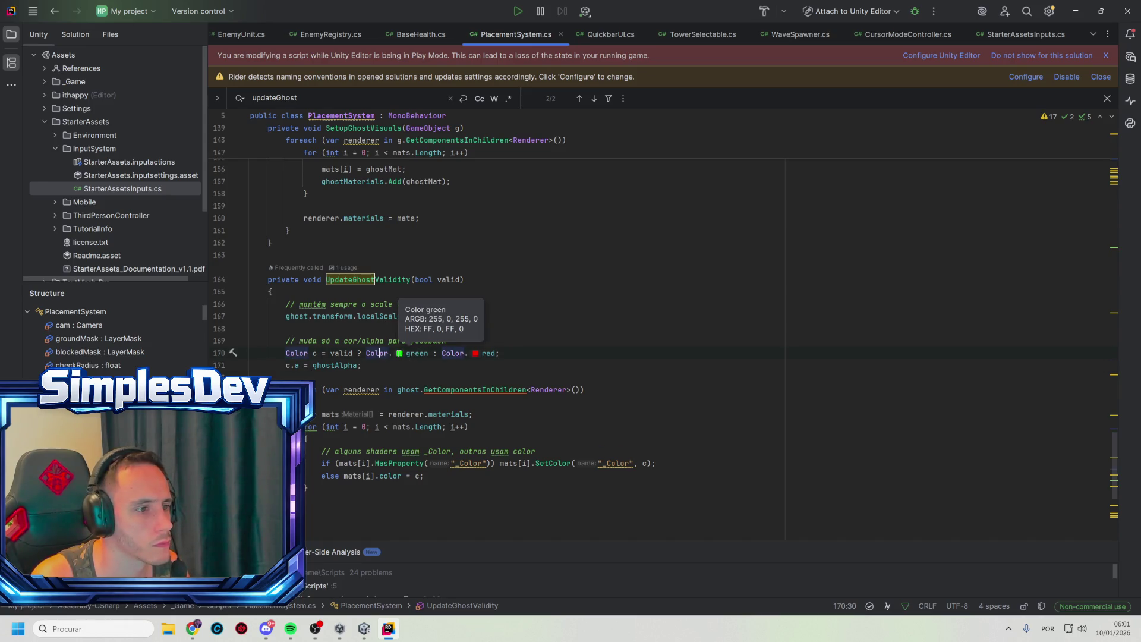
click(536, 381)
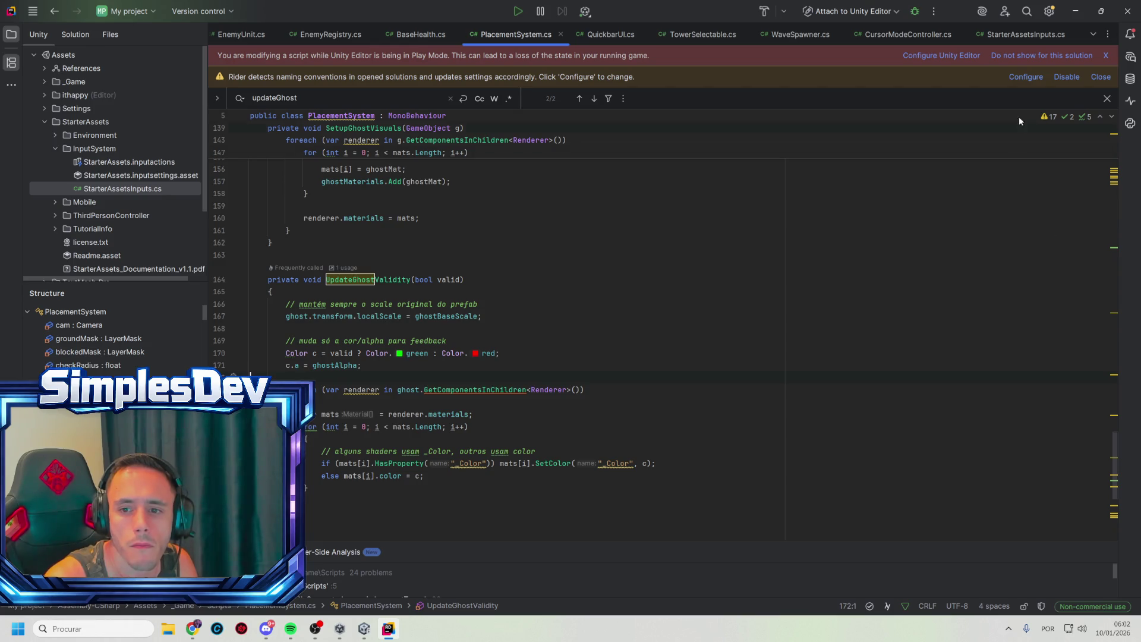
click(1076, 10)
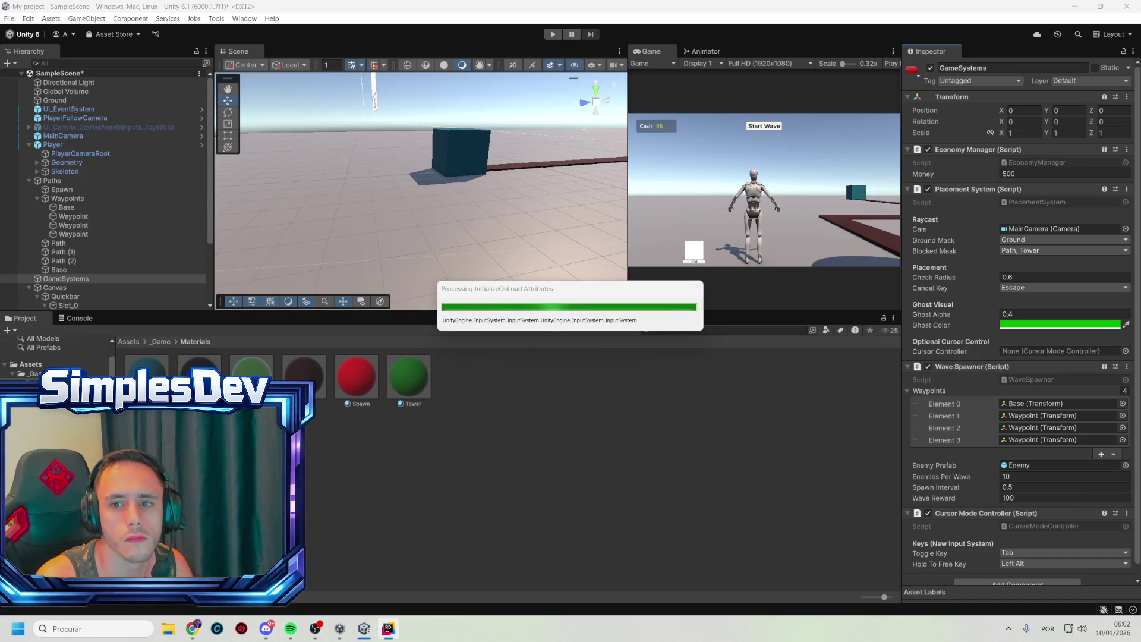
Navigate between UpdateGhostValidity's call site and its declaration around line 167
click(388, 628)
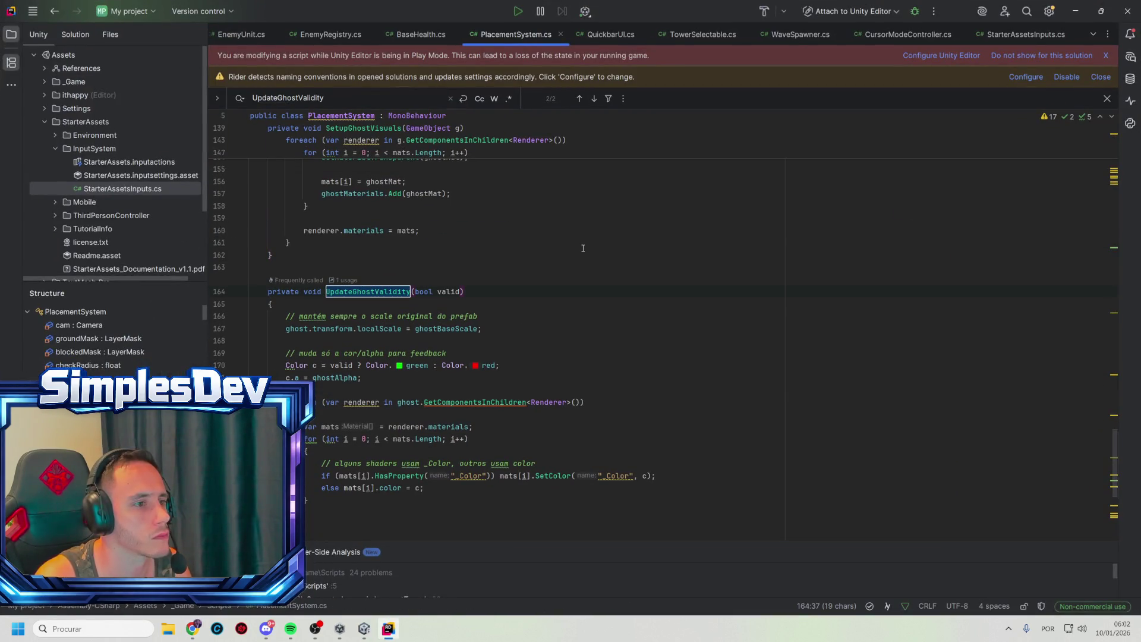
ctrl+click(398, 293)
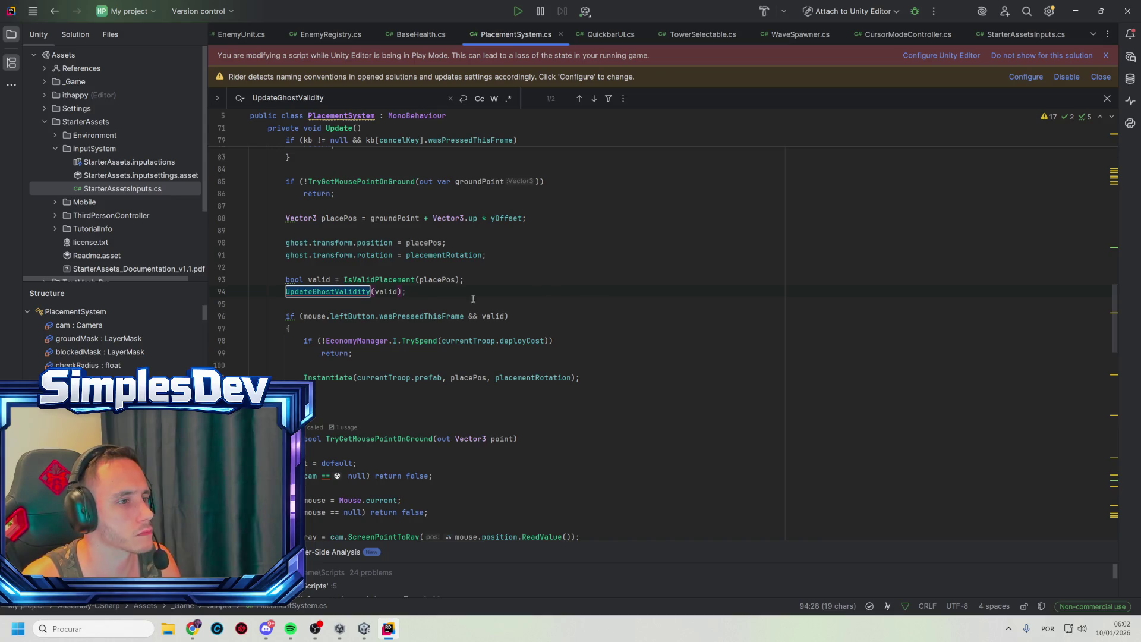
key(Return)
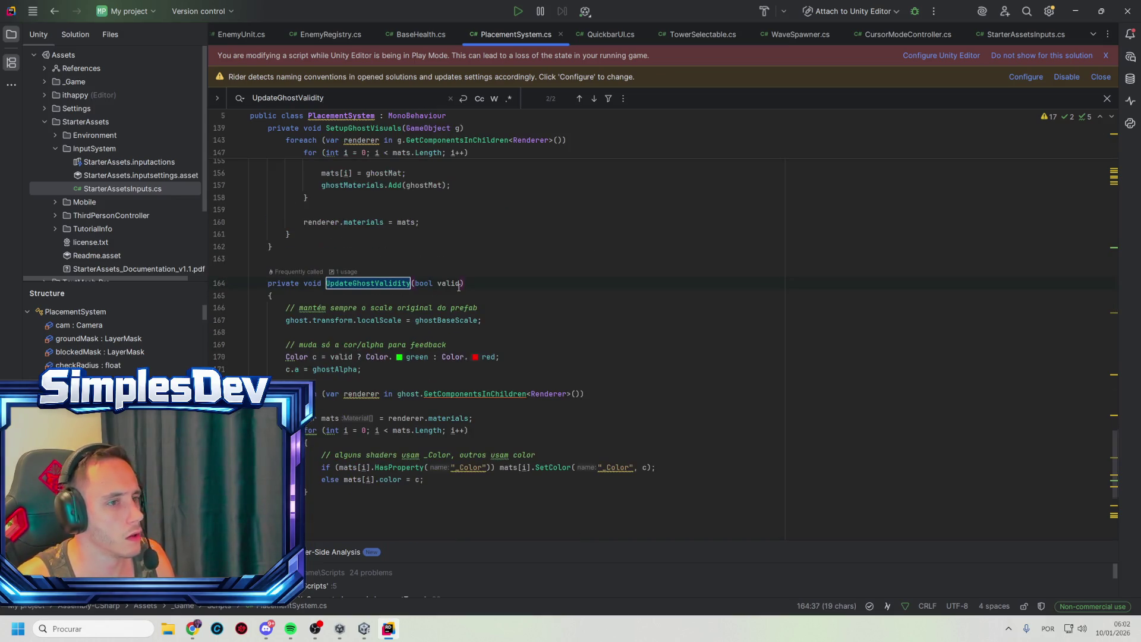
click(526, 322)
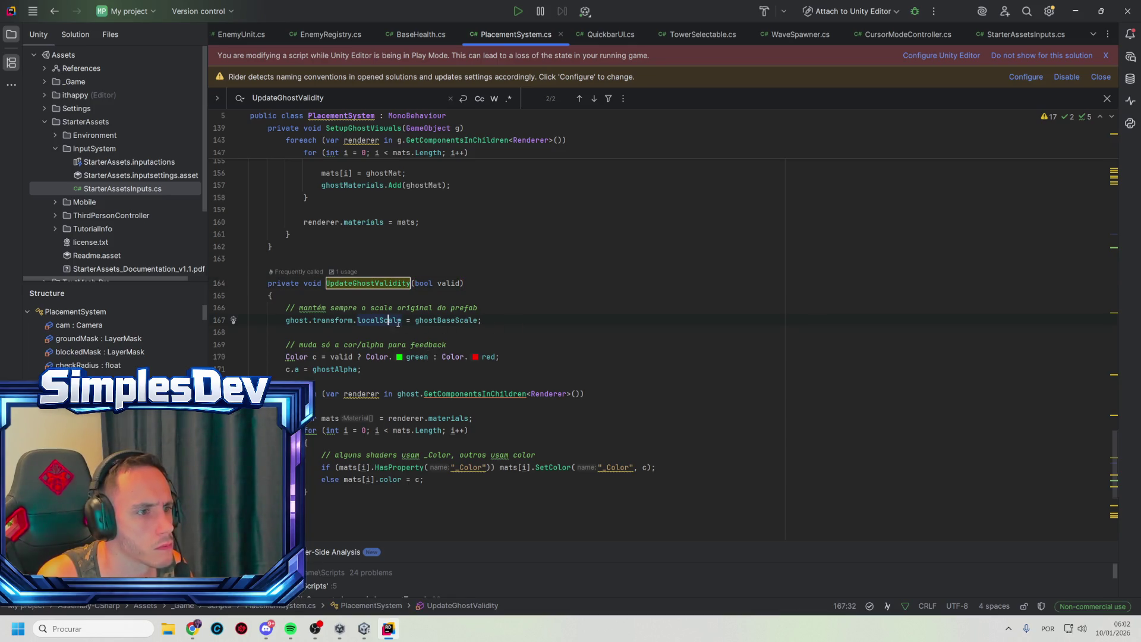
click(442, 326)
click(455, 321)
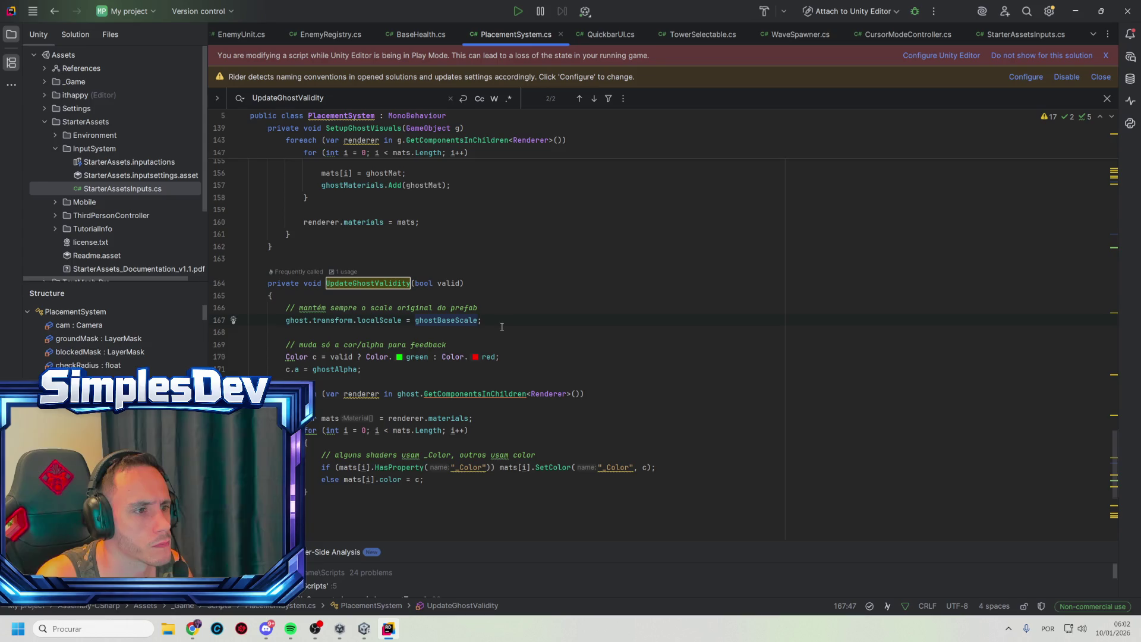
click(502, 325)
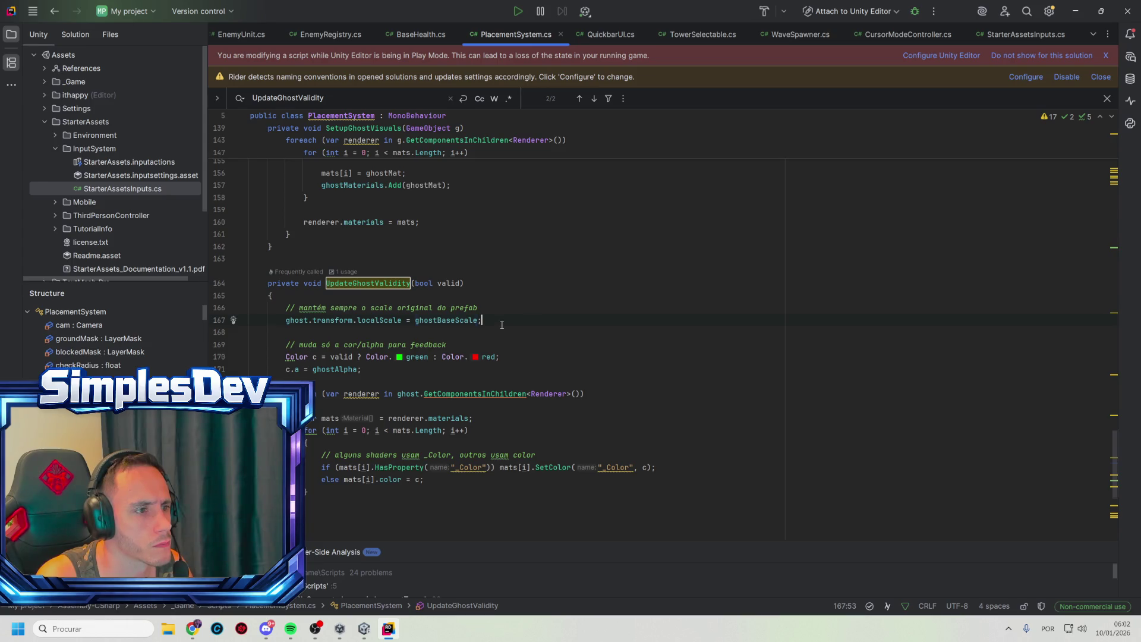
Comment out the line 167 ghostBaseScale localScale reset with //
click(433, 321)
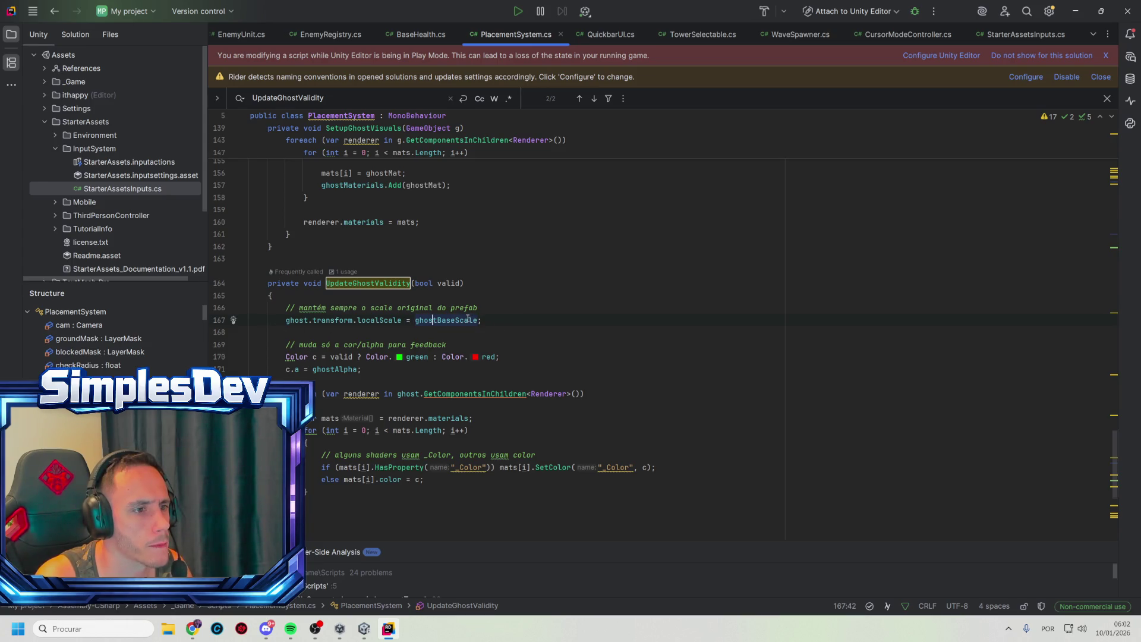
double_click(467, 320)
click(502, 320)
click(464, 320)
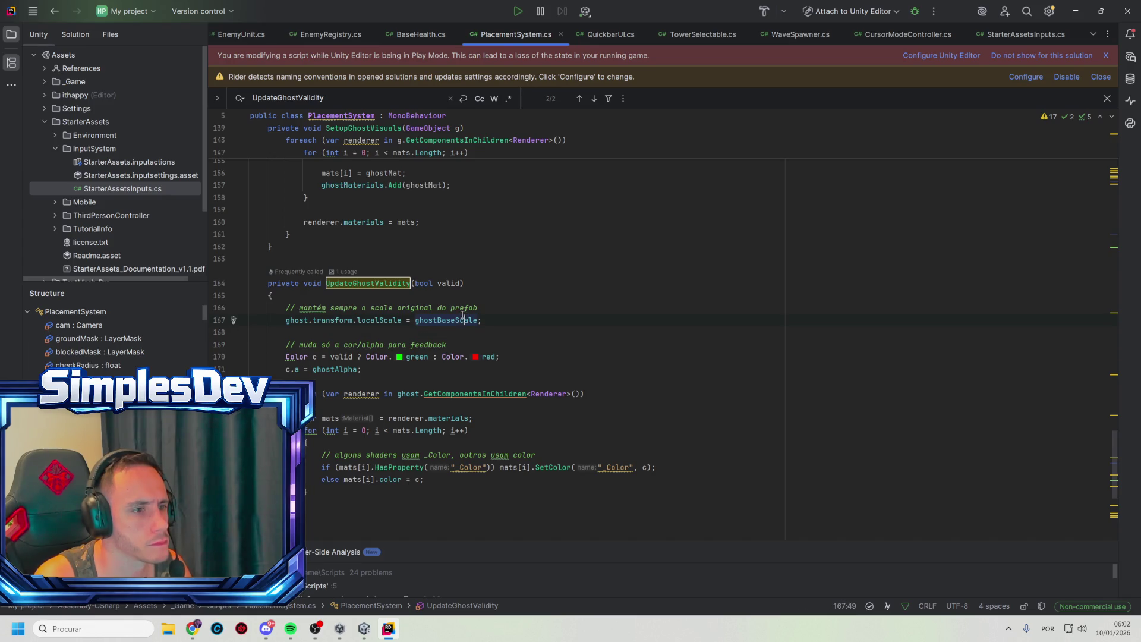
double_click(475, 320)
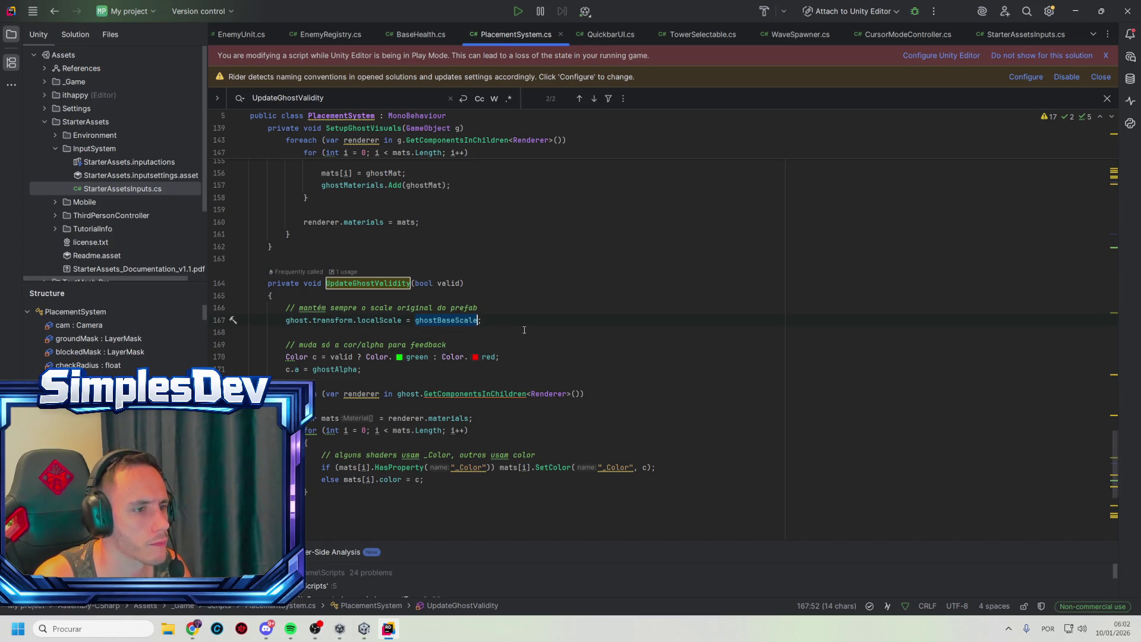
click(514, 333)
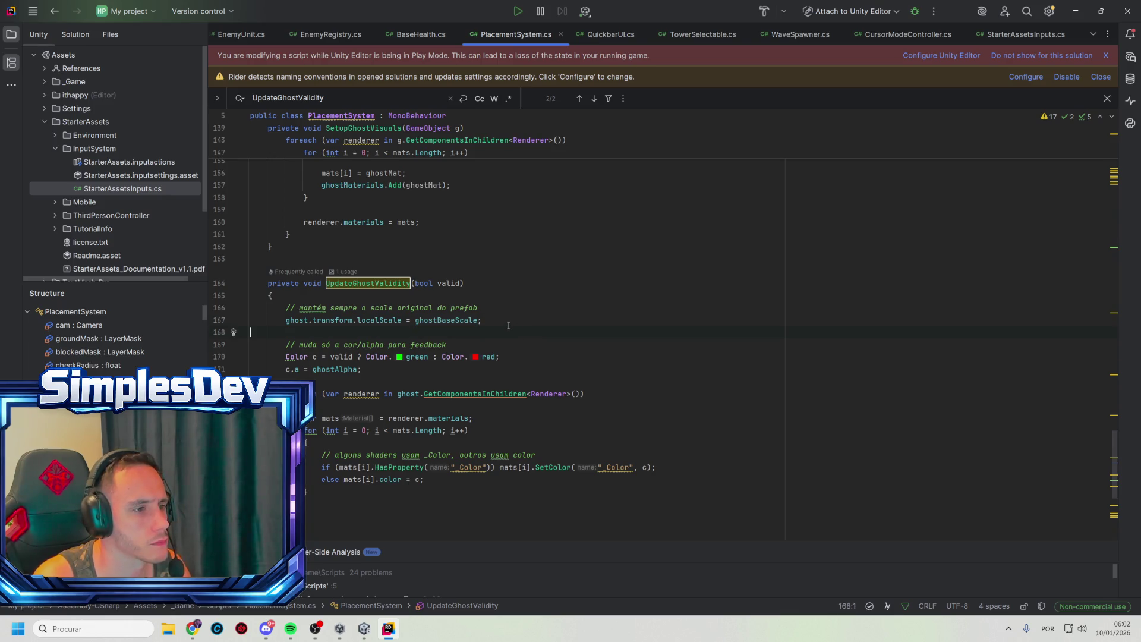
key(Tab)
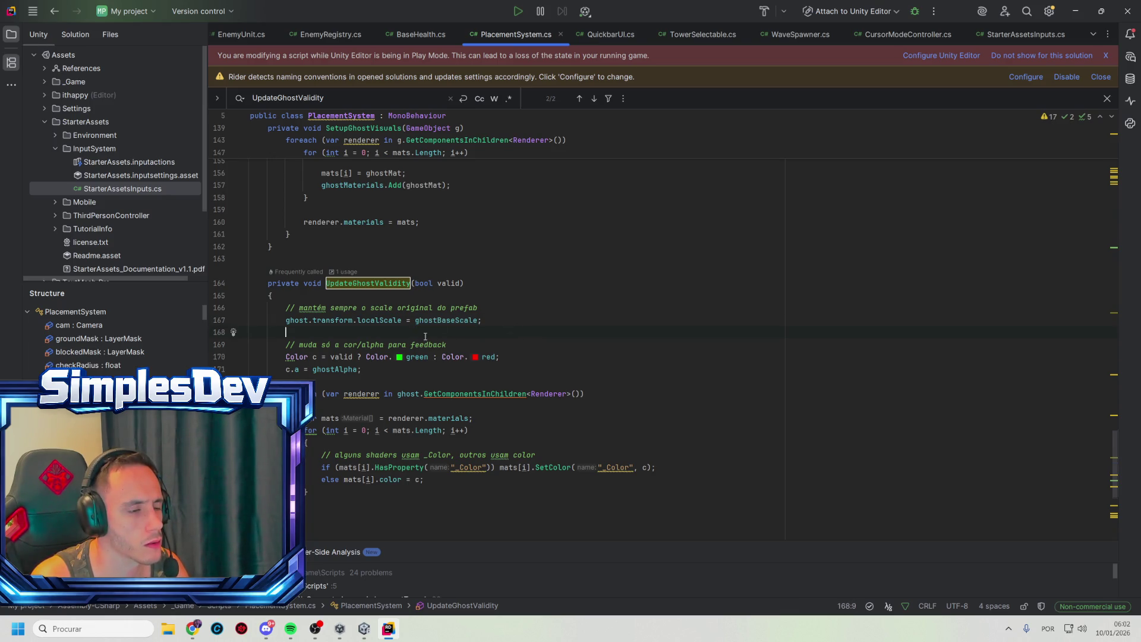
click(287, 321)
text(//)
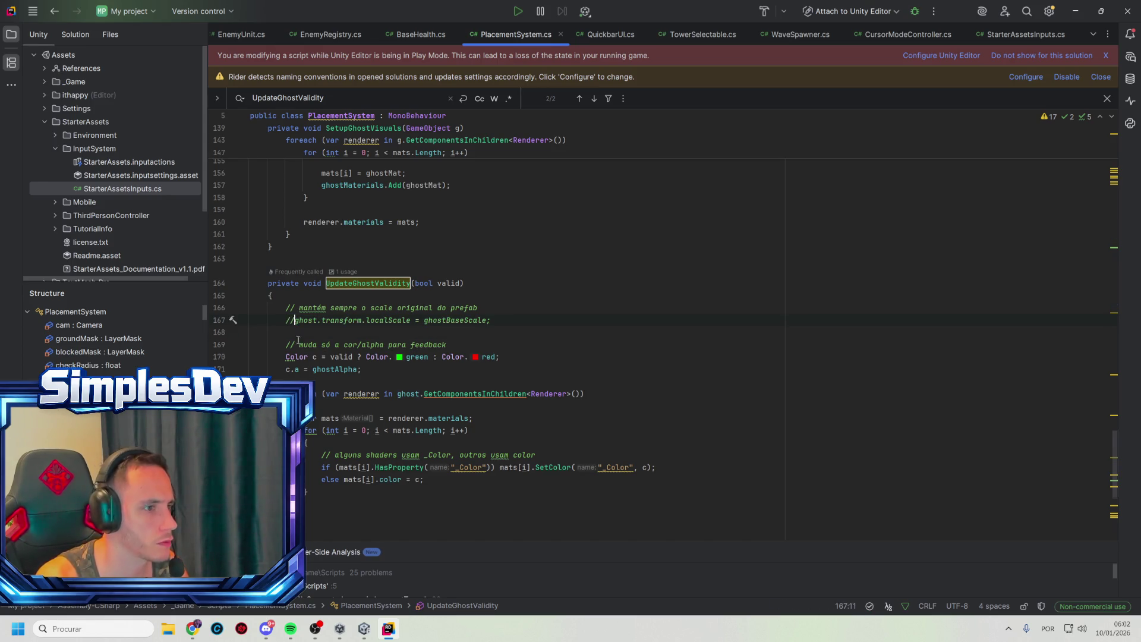
key(End)
Play-test placing two towers with the green ghost, Money dropping from 500 to 400
click(1075, 11)
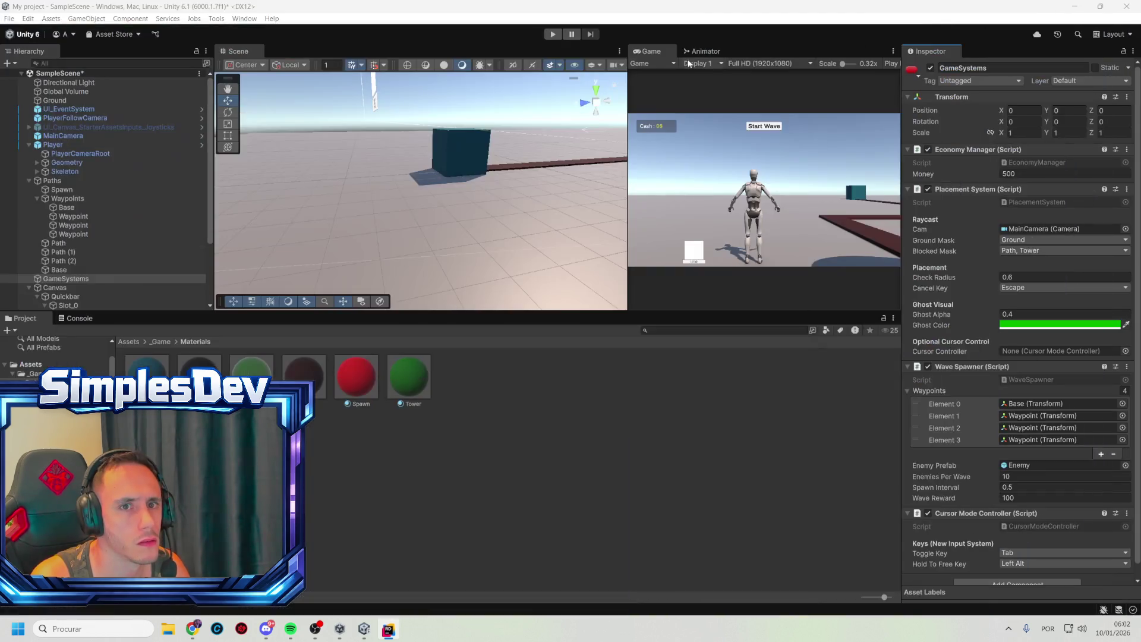
click(552, 35)
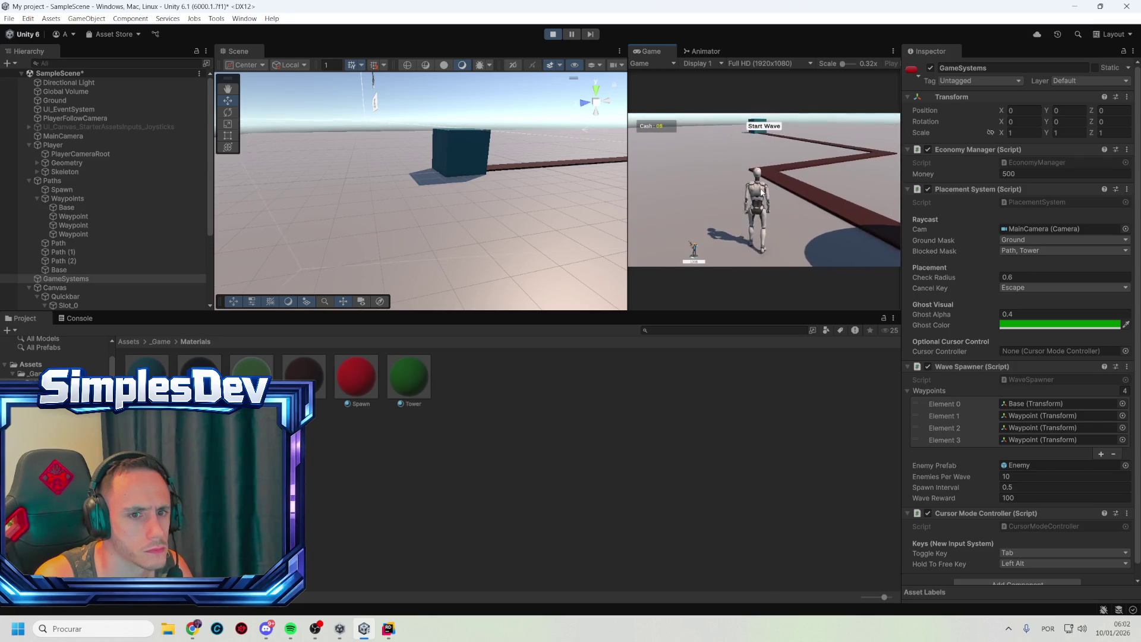
key(Tab)
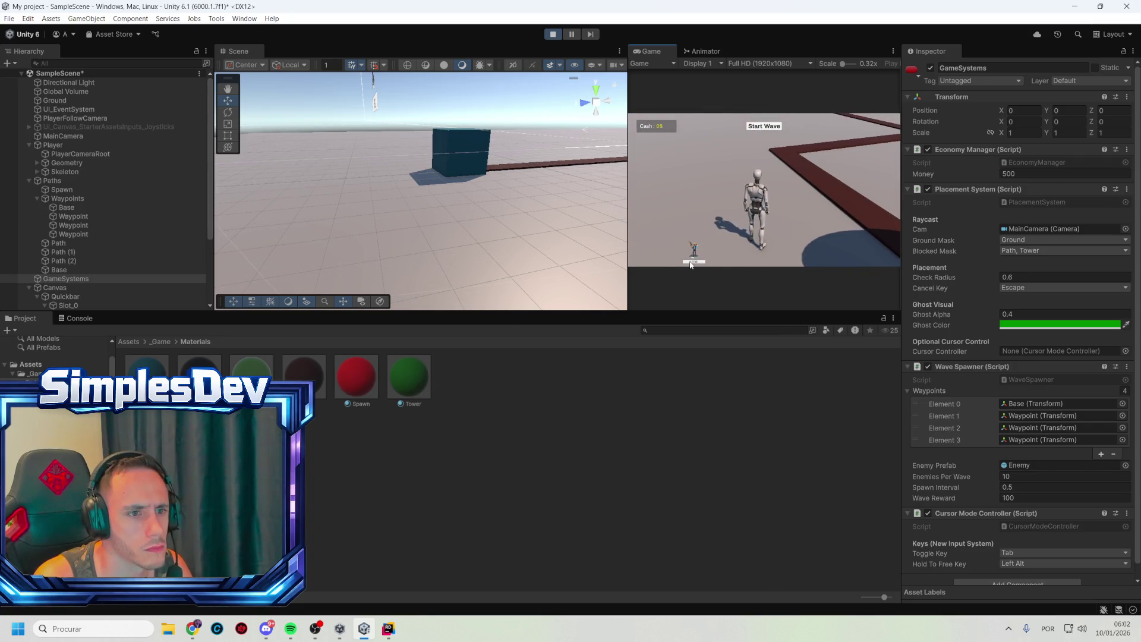
click(693, 250)
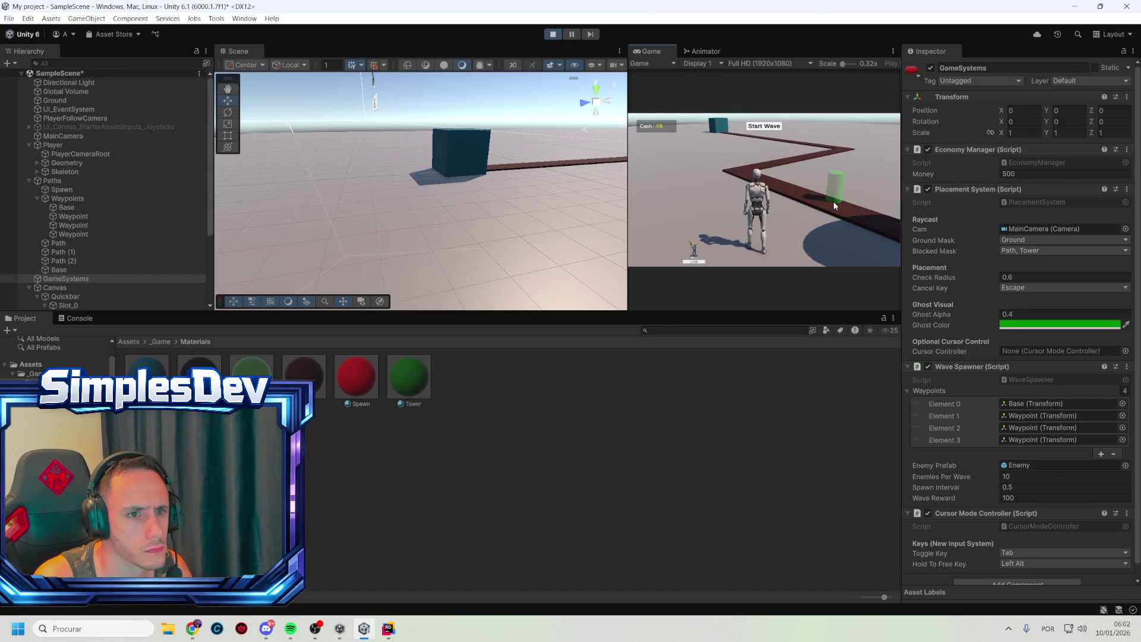
click(797, 195)
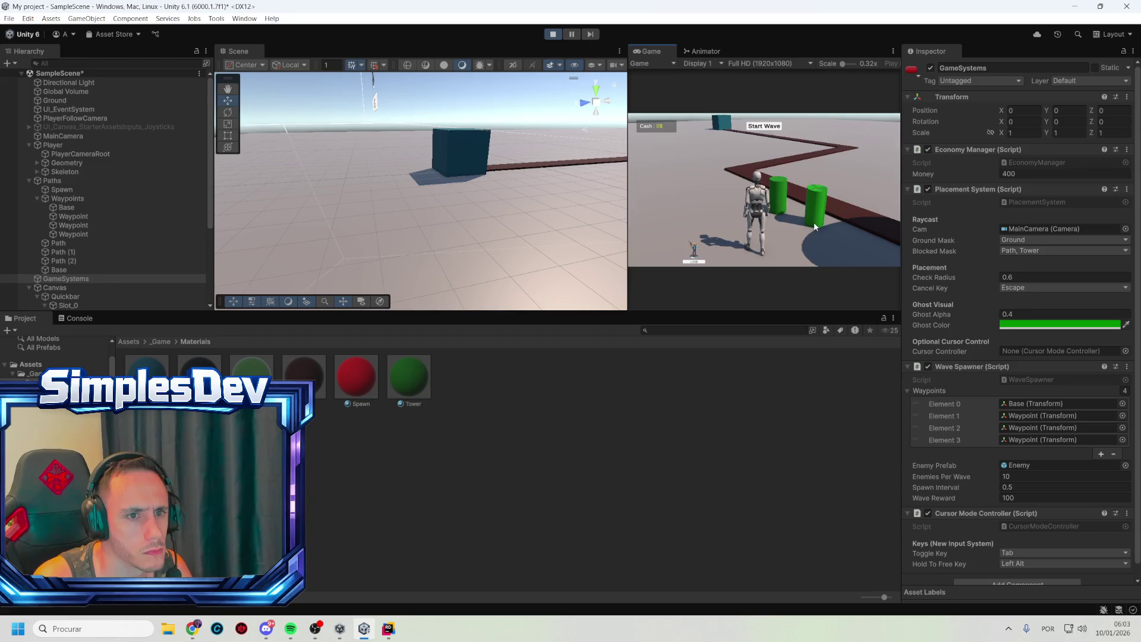
click(814, 222)
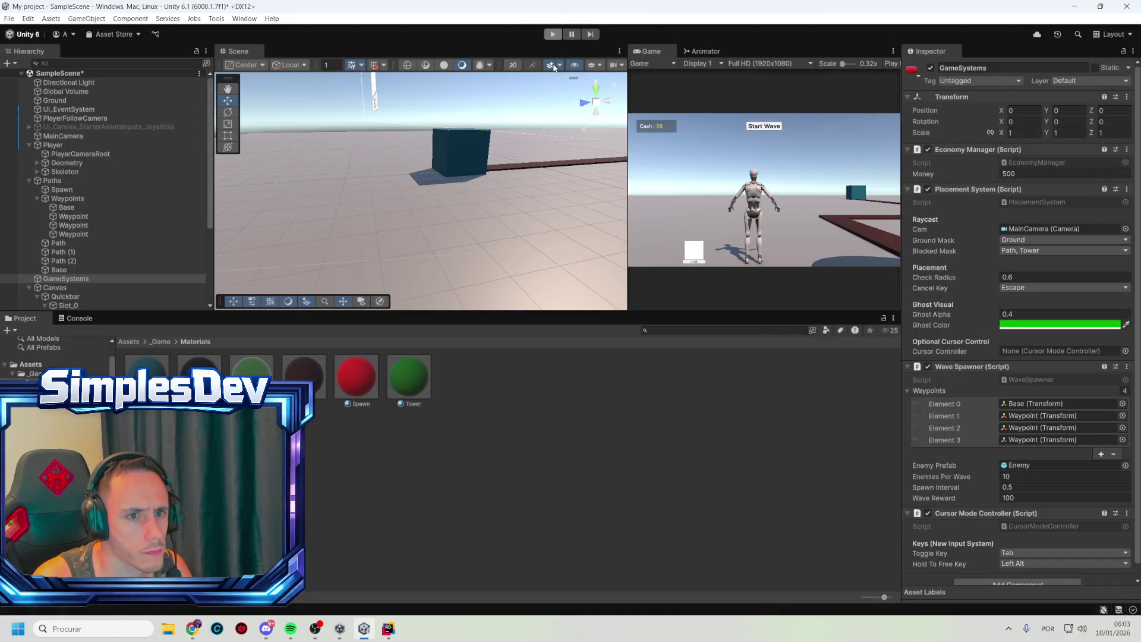
key(alt+Tab)
Scroll PlacementSystem.cs to line 1, showing the using lines and Ghost Visual fields
scroll(370, 324, down, 1)
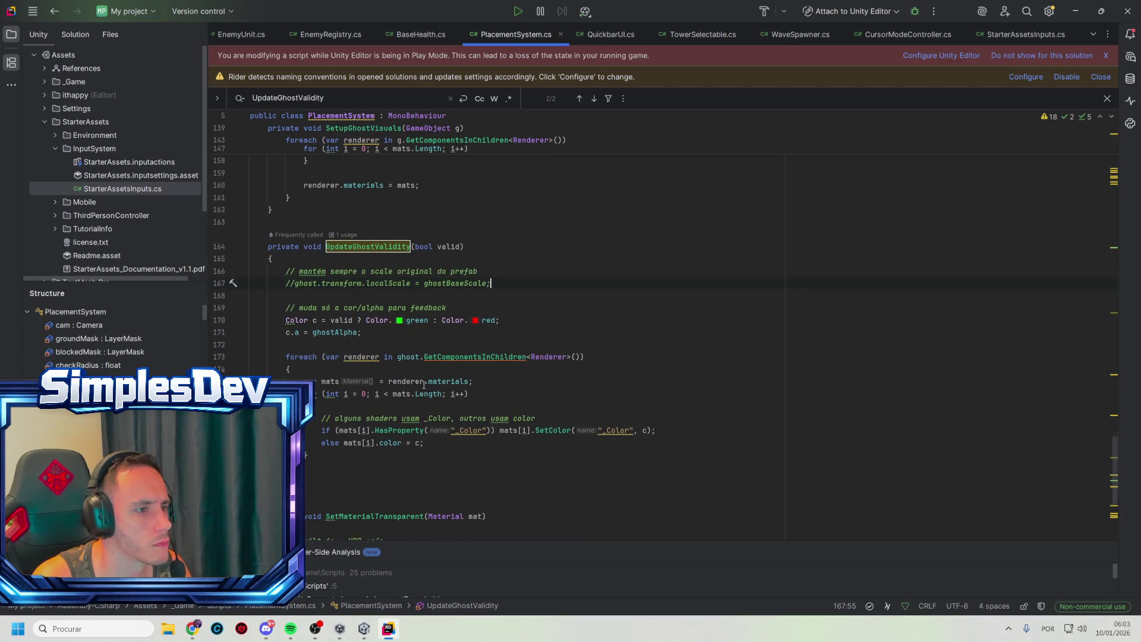
double_click(301, 323)
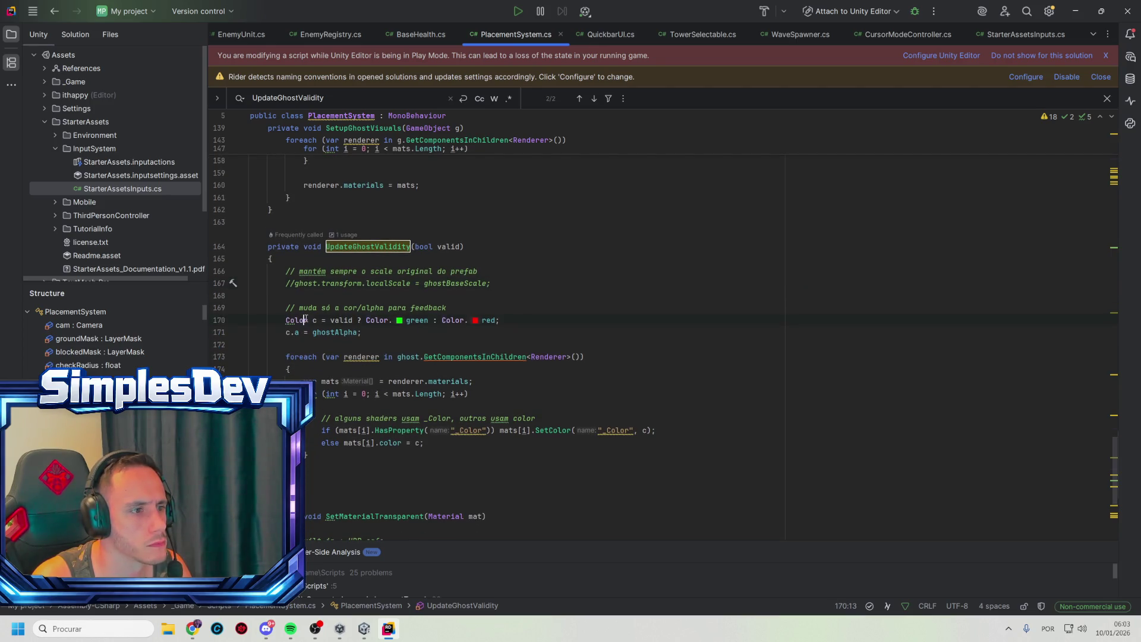
scroll(533, 314, up, 5)
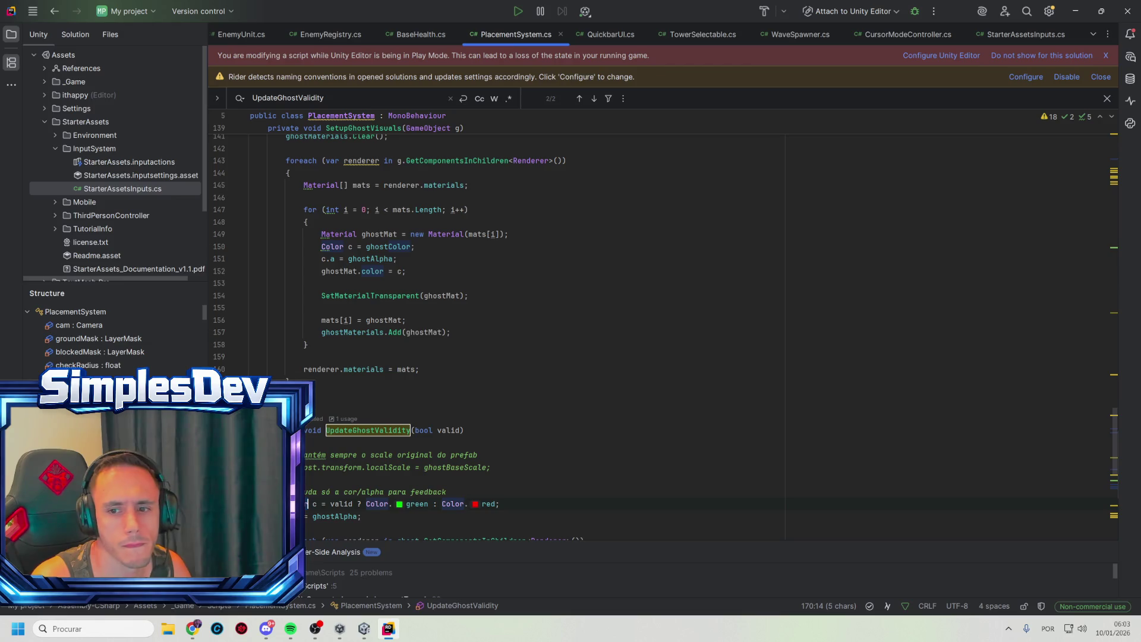
key(alt+Tab)
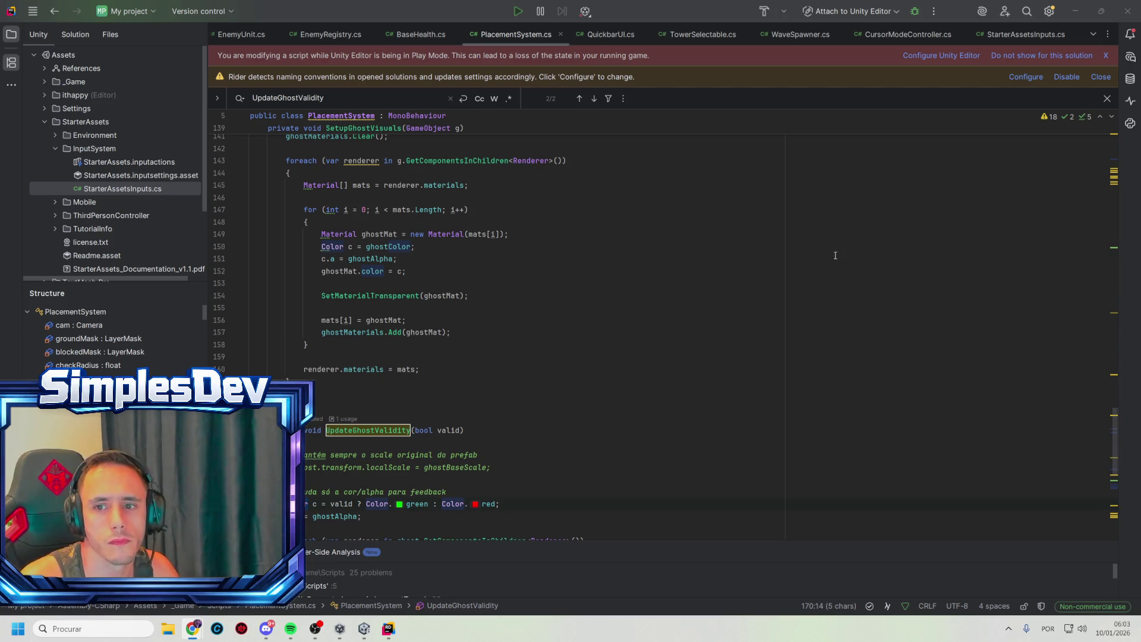
scroll(835, 255, up, 20)
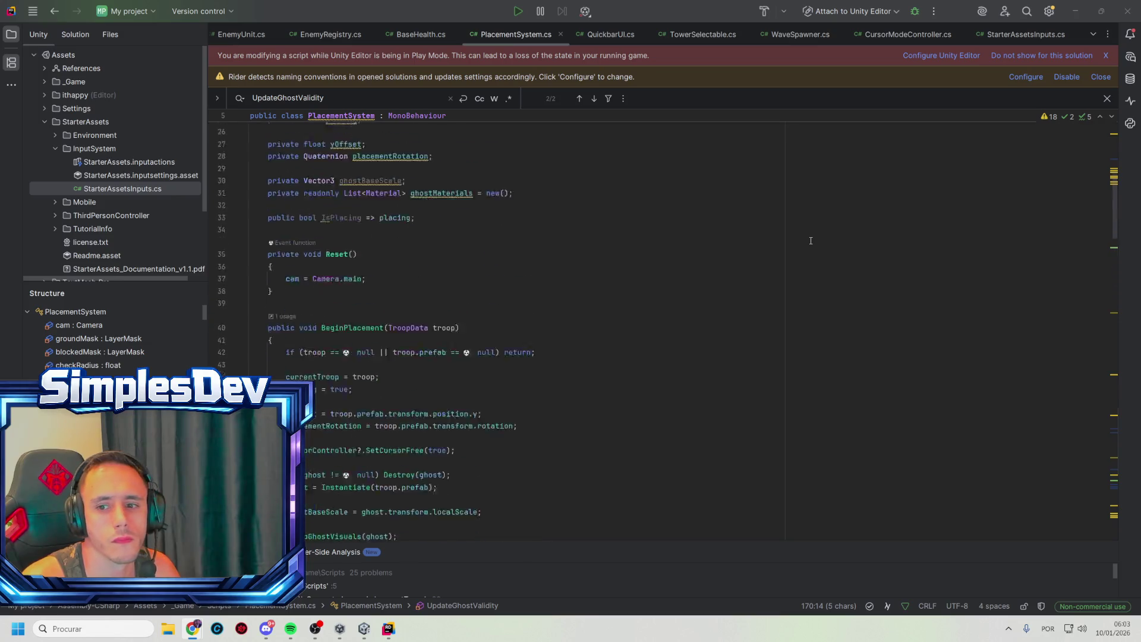
scroll(810, 238, up, 5)
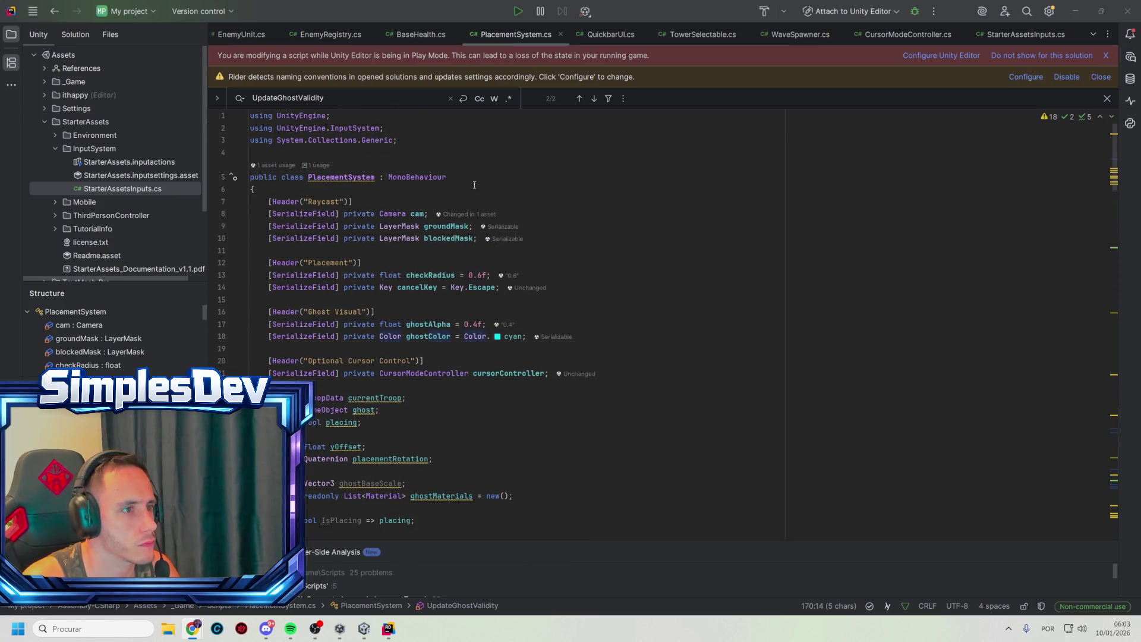
Paste the ghostMats list declaration above the class with a blank line before it
click(436, 151)
text(private readonly List<Material> ghostMats = new();)
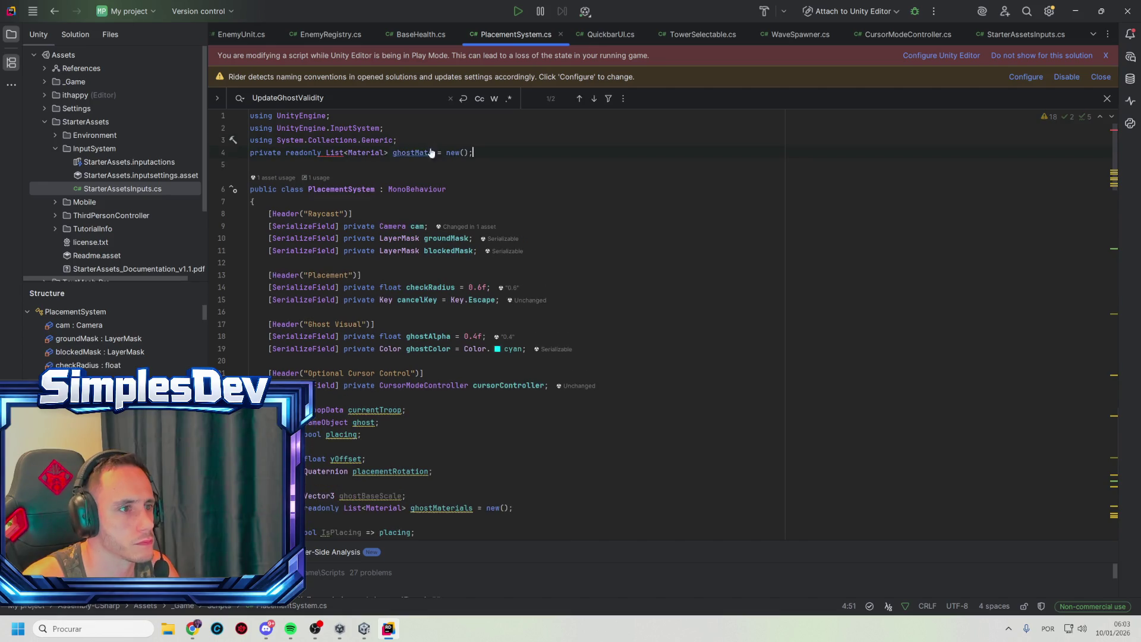
click(432, 140)
key(Return)
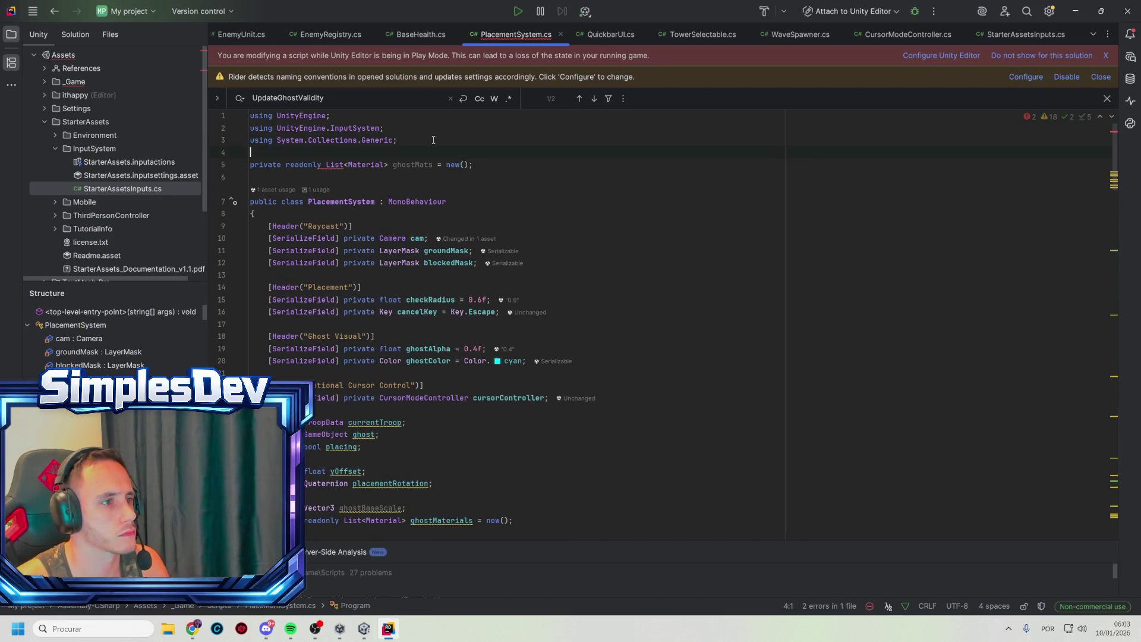
Delete the misplaced ghostMats declaration line, then undo the last script edit
drag(483, 166, 486, 153)
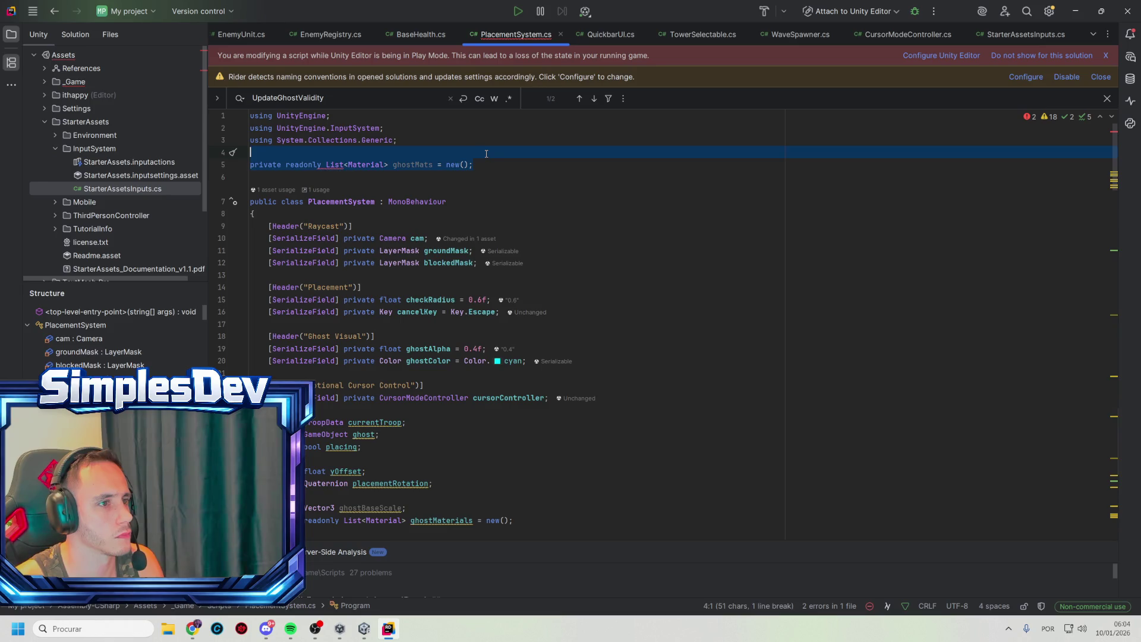
key(Delete)
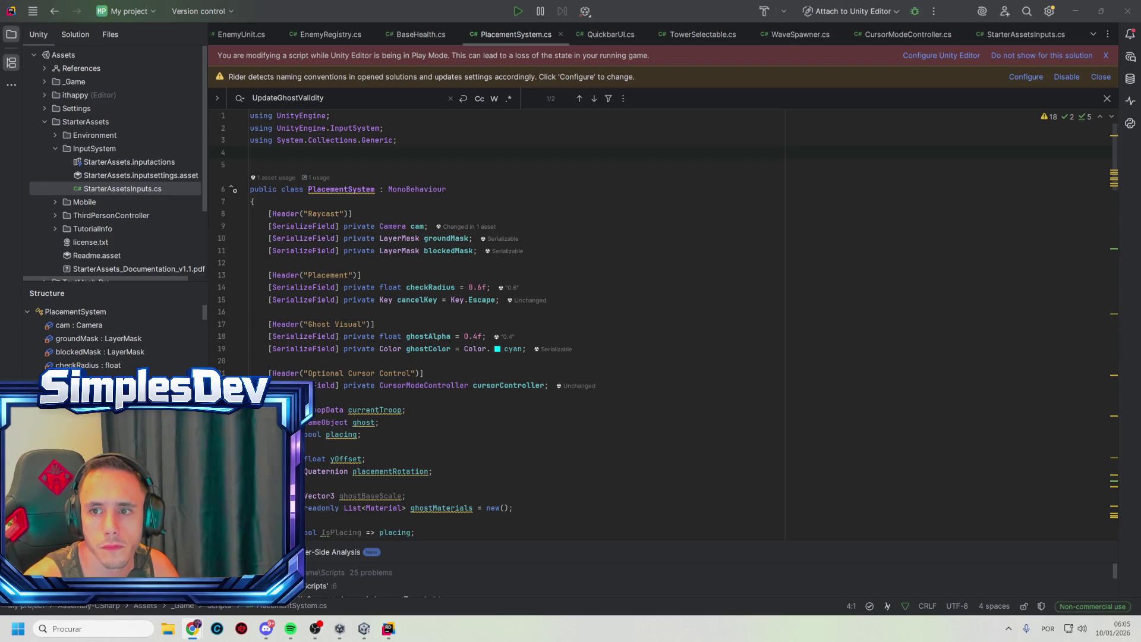
click(605, 373)
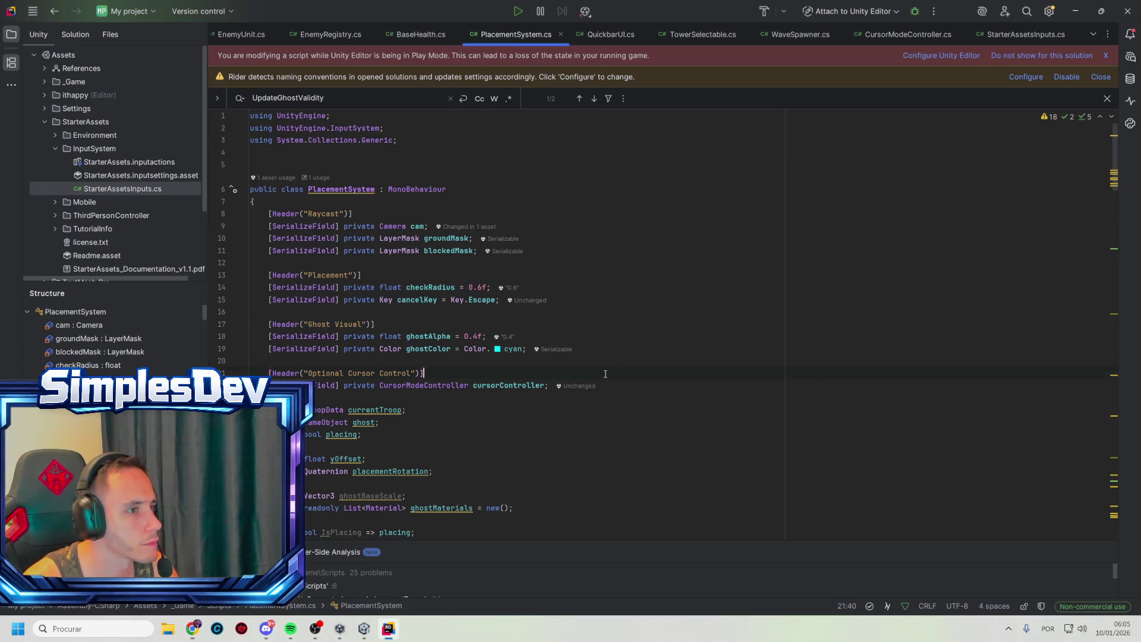
key(ctrl+z)
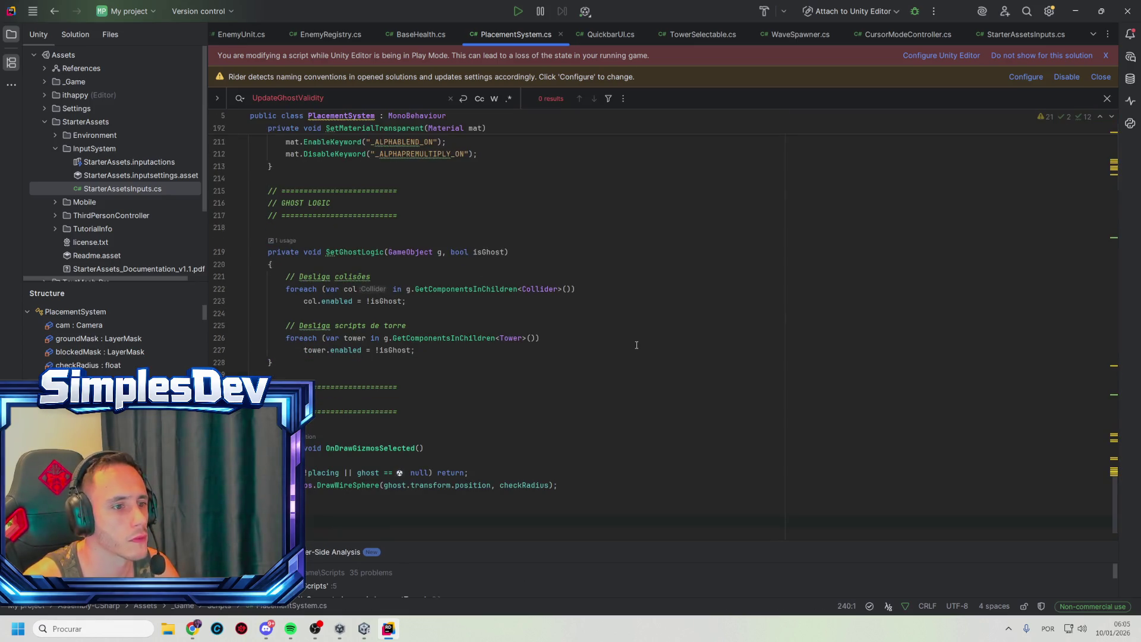
Start a play-test, free the cursor, and select the tower for placement
click(1075, 9)
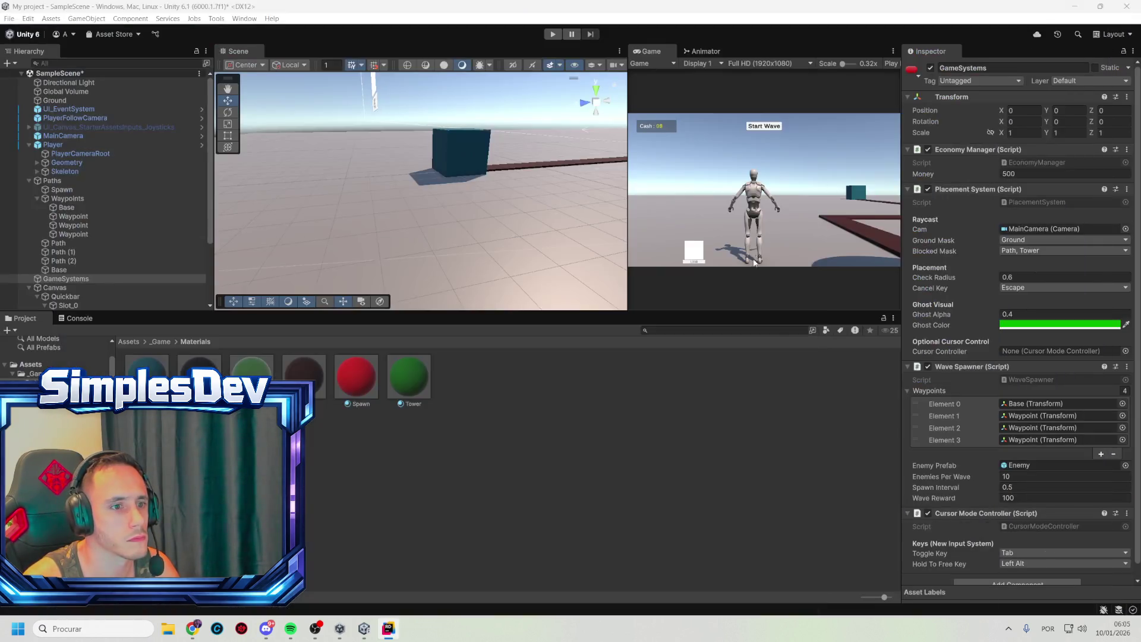
click(559, 37)
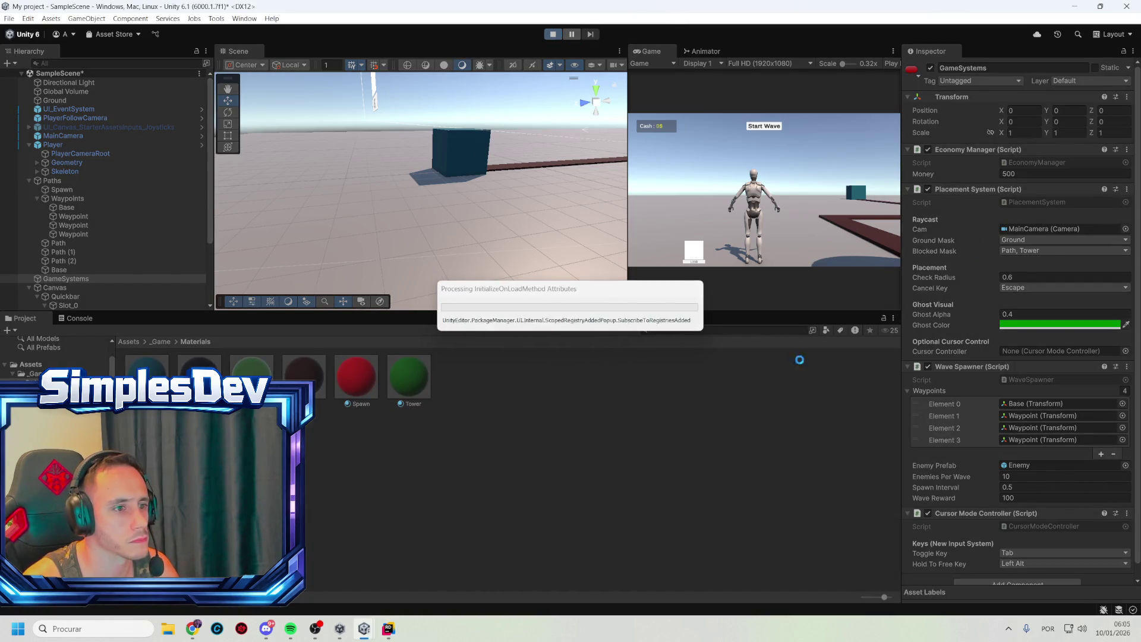
click(695, 205)
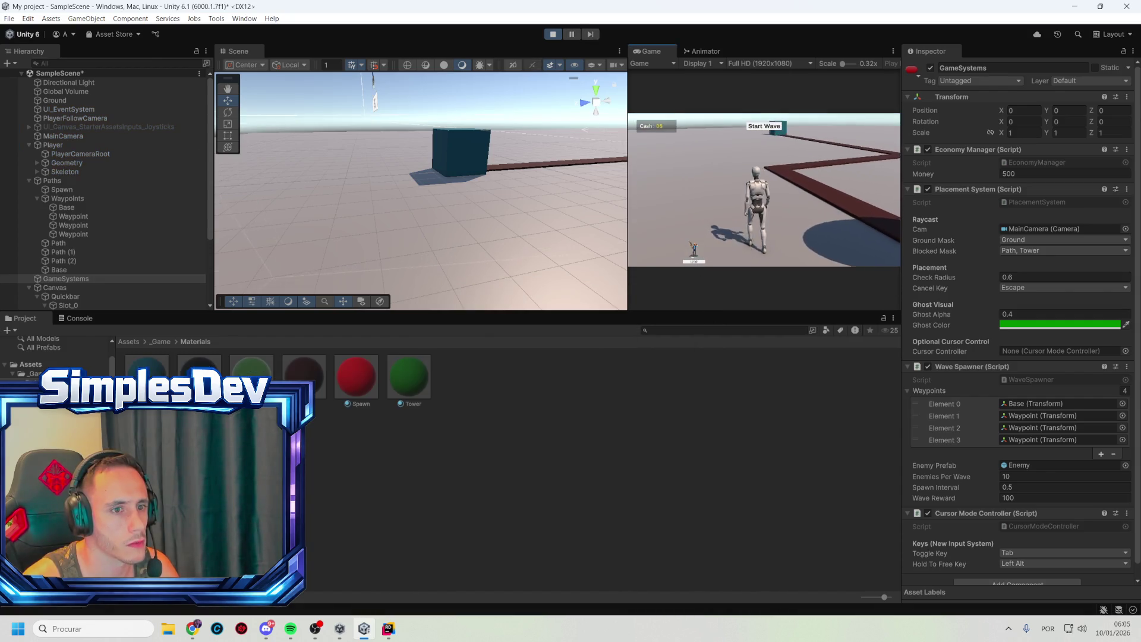
key(Tab)
click(694, 249)
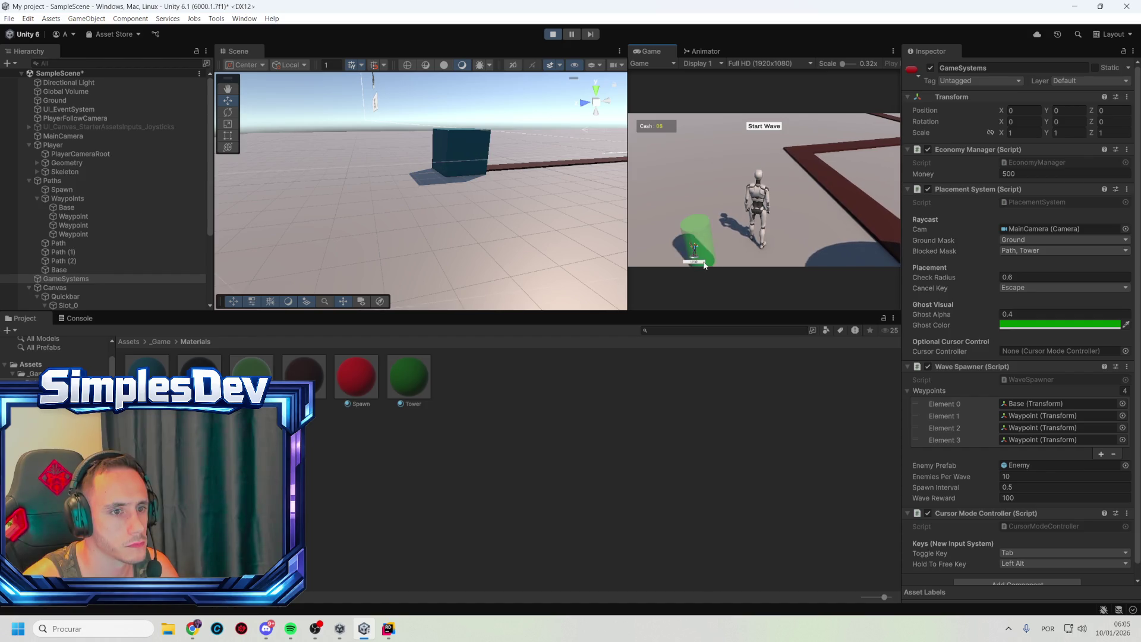
Place six towers along the path until Money hits 0, then stop play mode
click(775, 212)
click(820, 223)
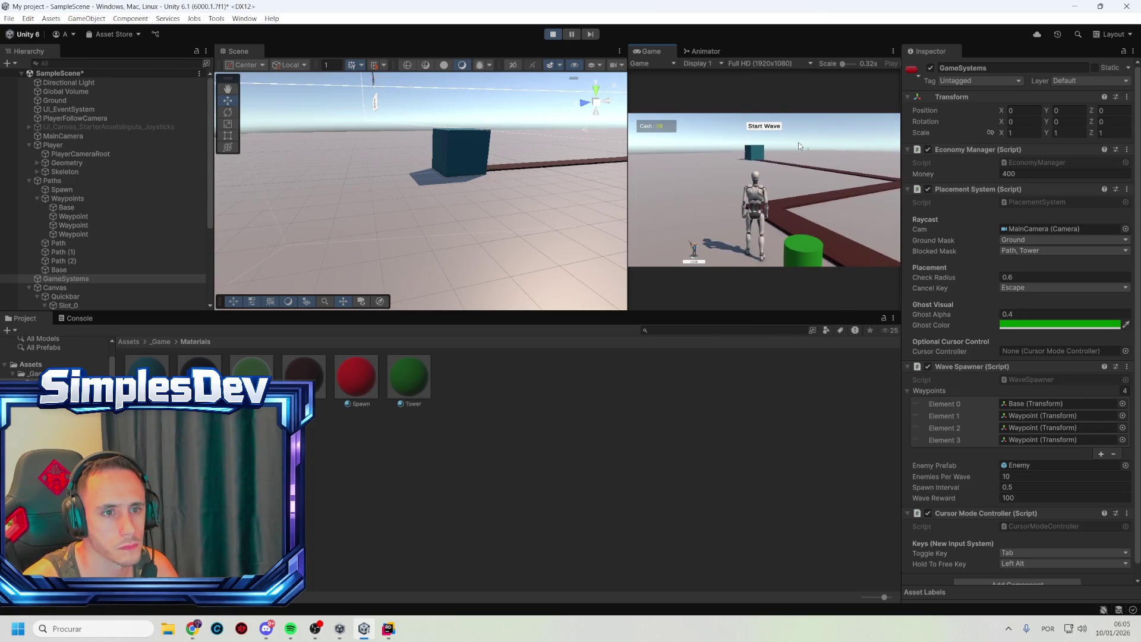
click(807, 148)
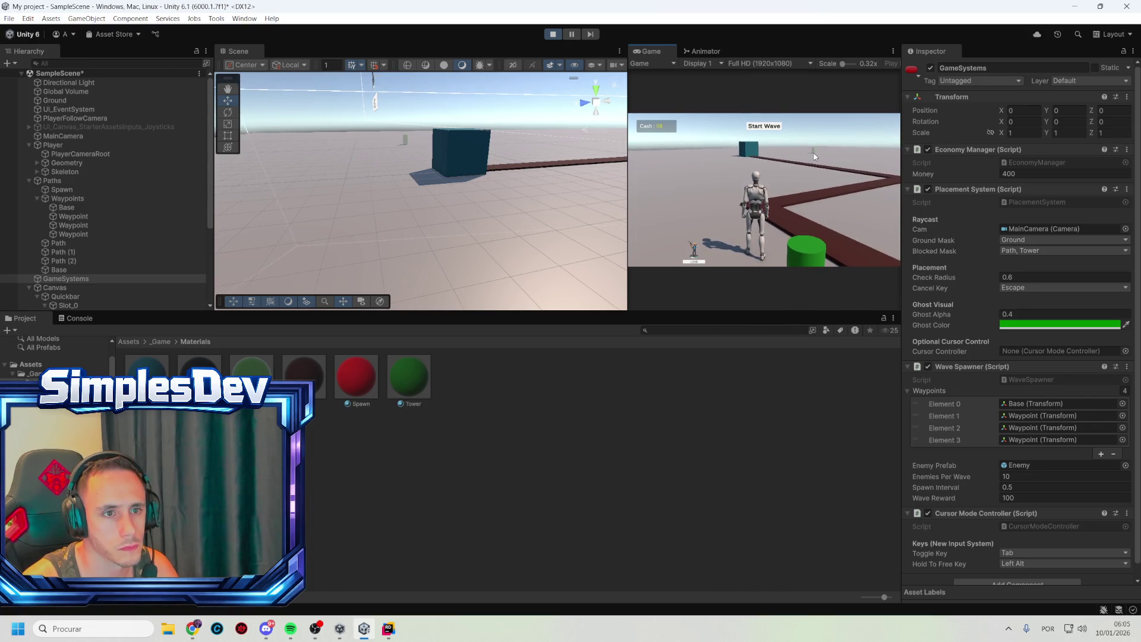
click(851, 149)
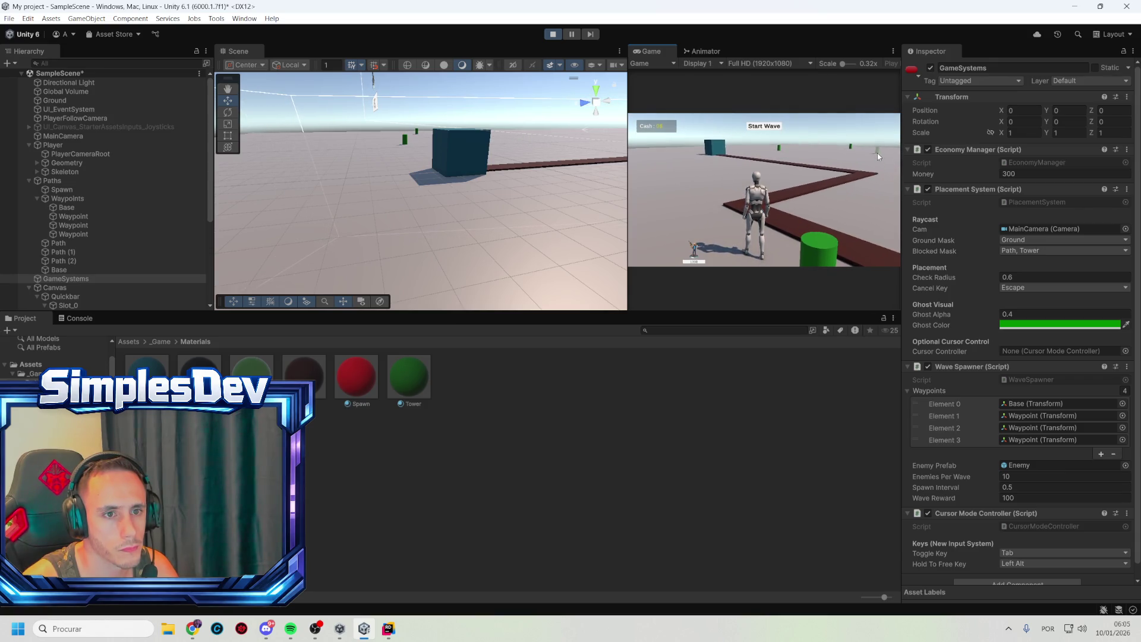
click(876, 151)
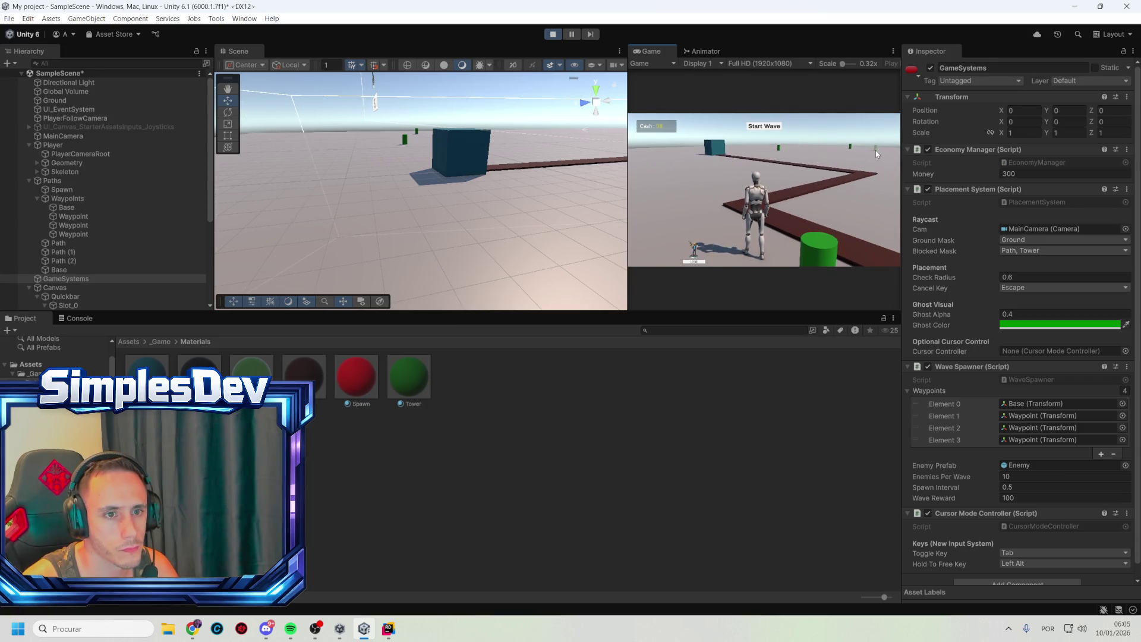
click(881, 182)
key(w)
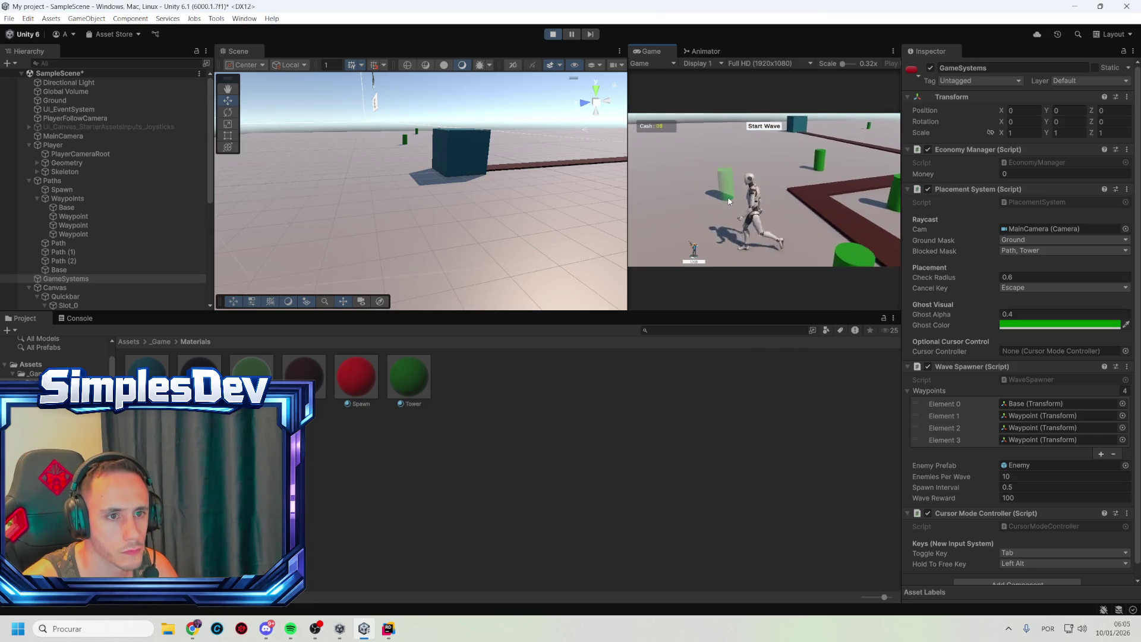
click(558, 36)
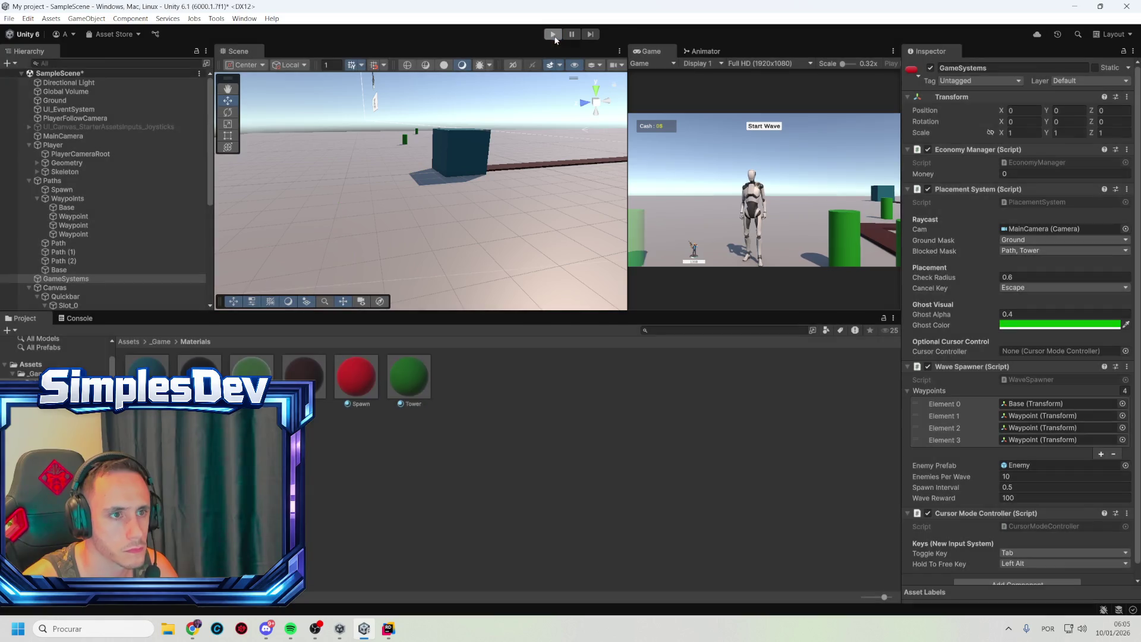
scroll(113, 262, down, 3)
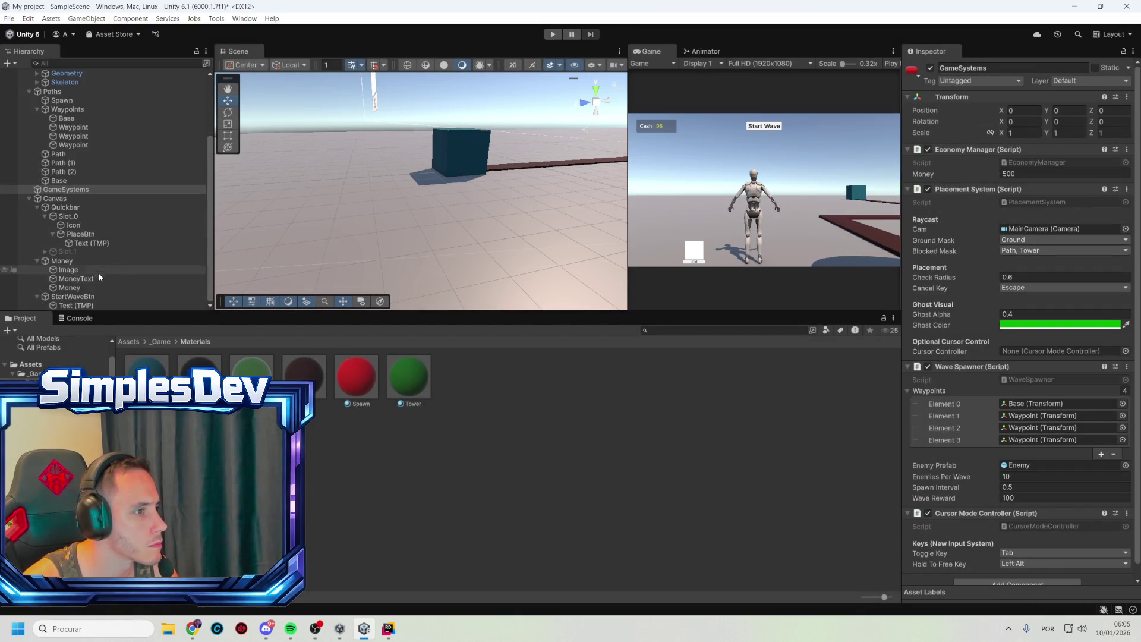
Inspect the Money text showing 0$ and show the _Game folder's subfolders
click(88, 287)
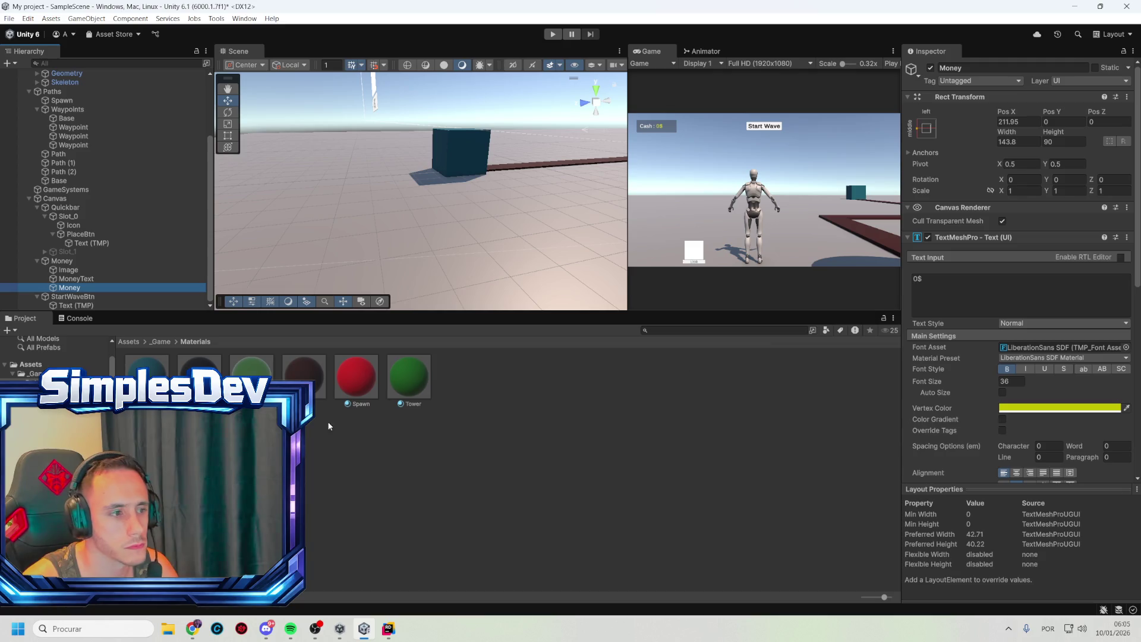
click(161, 344)
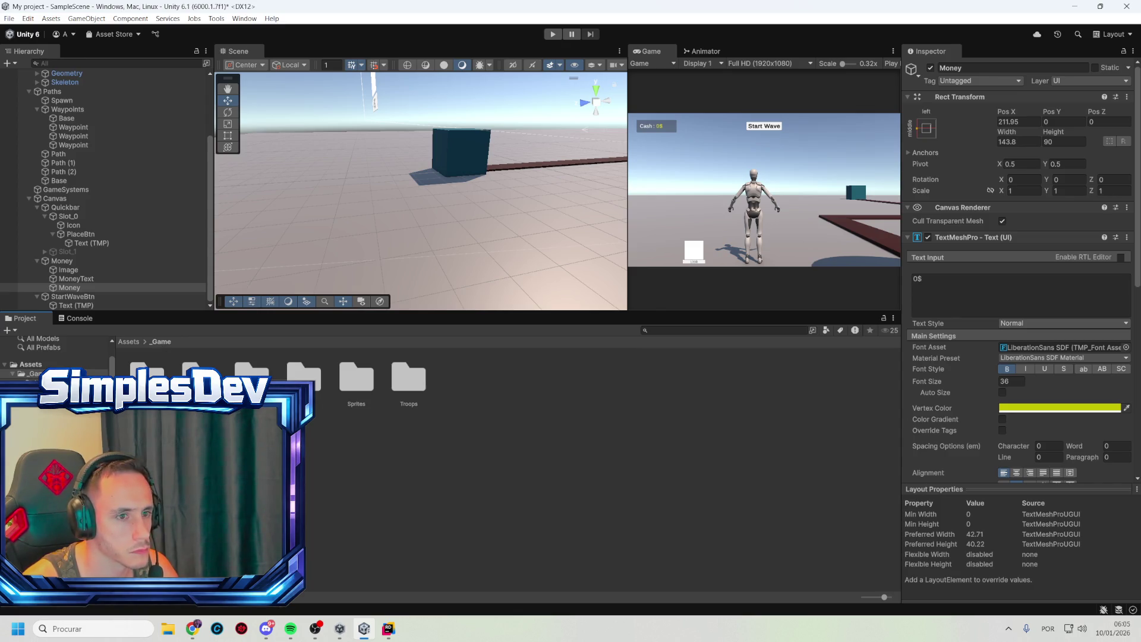
click(67, 262)
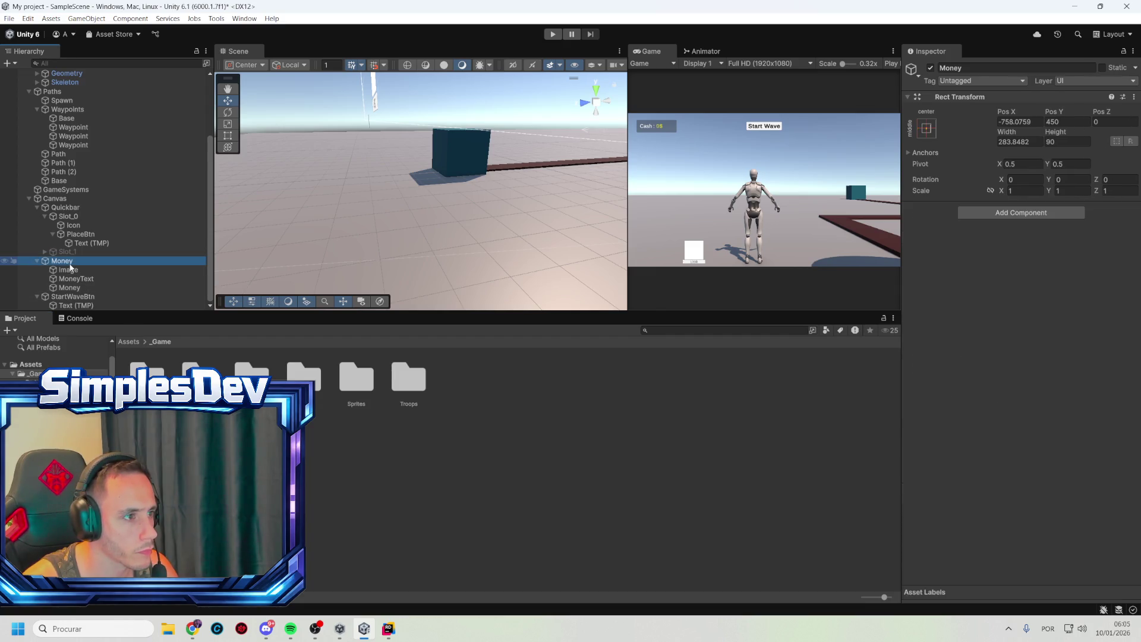
click(1021, 214)
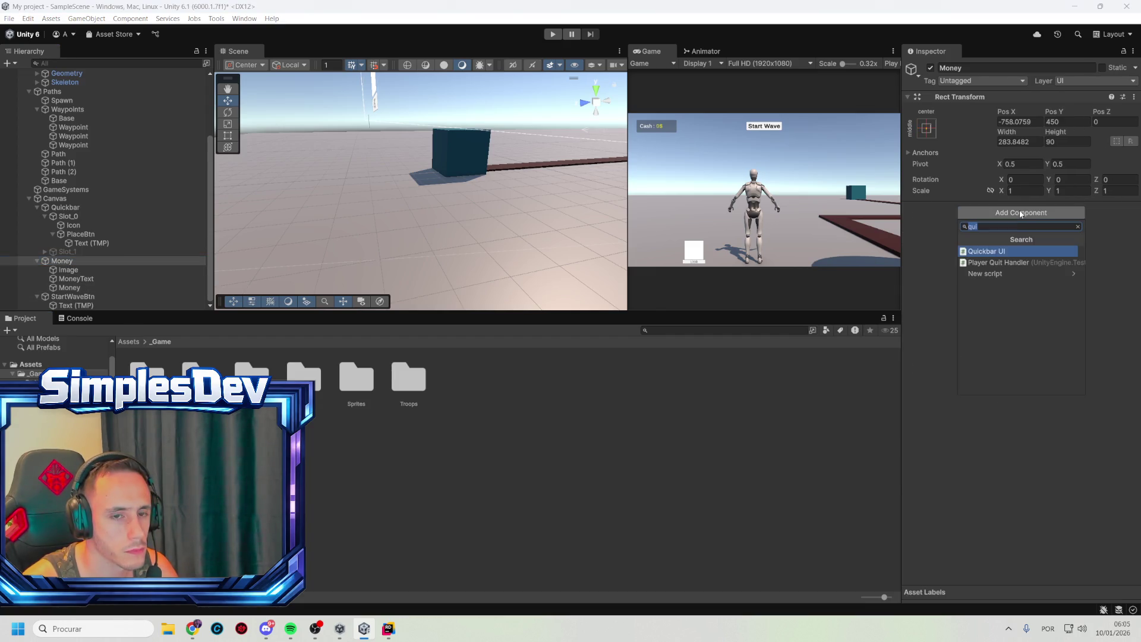
click(940, 363)
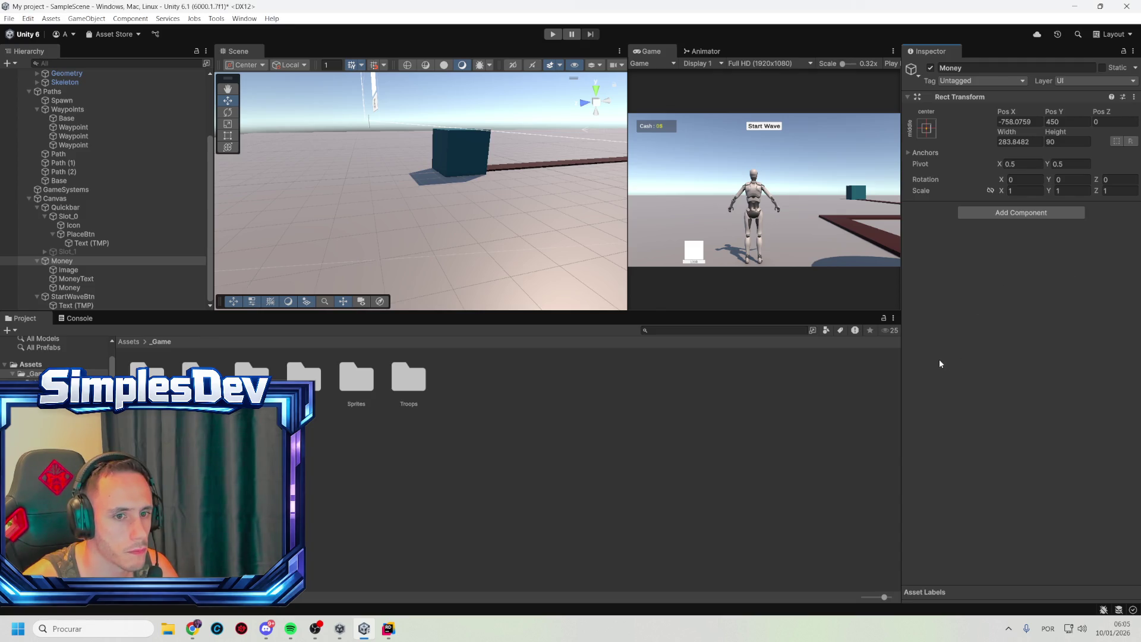
Check the GameSystems Economy Manager's starting Money of 500 and the Money object
click(69, 287)
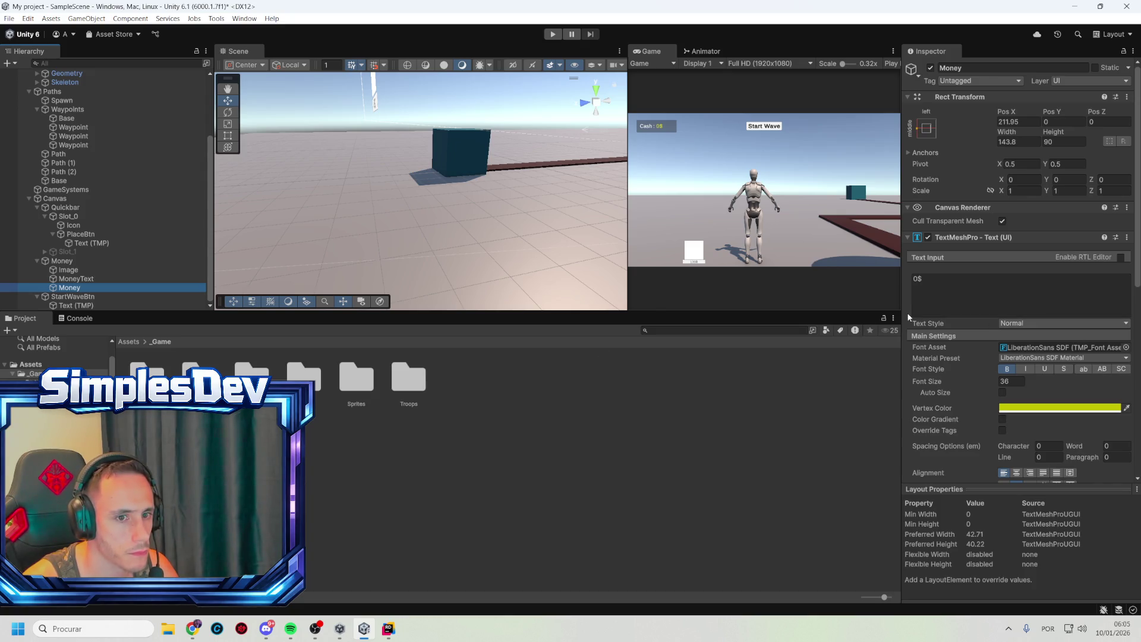
click(119, 261)
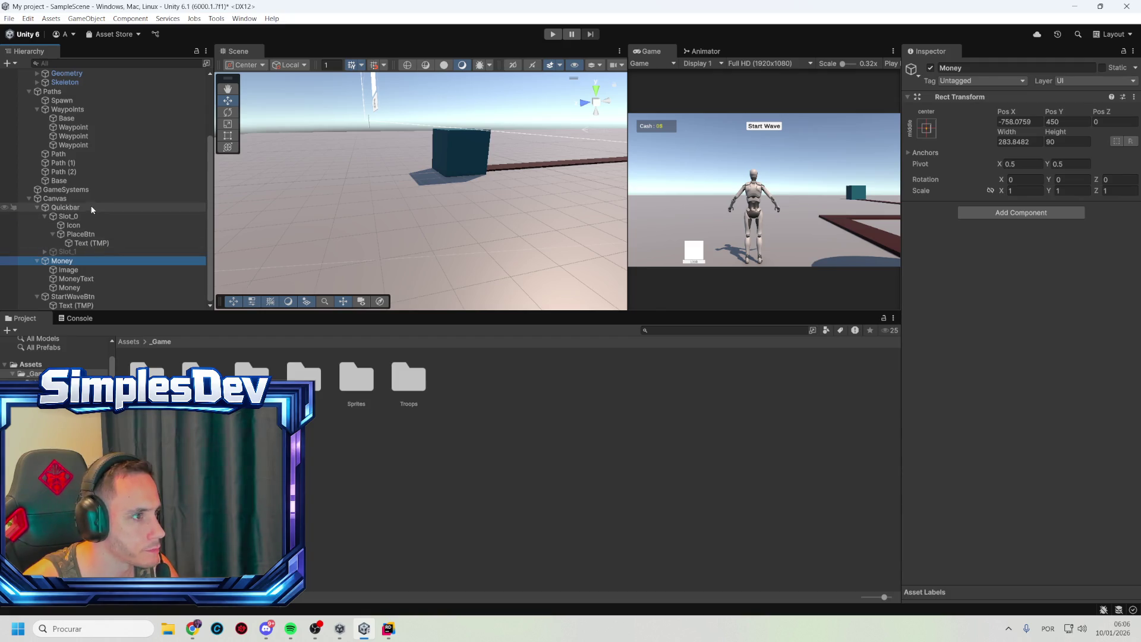
click(83, 189)
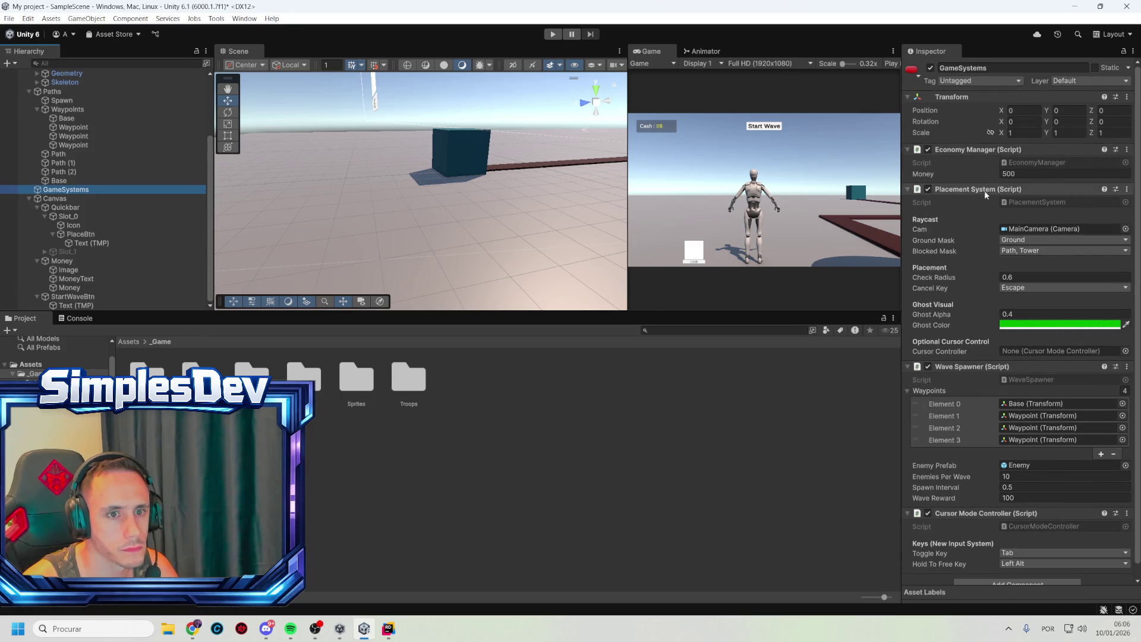
click(62, 261)
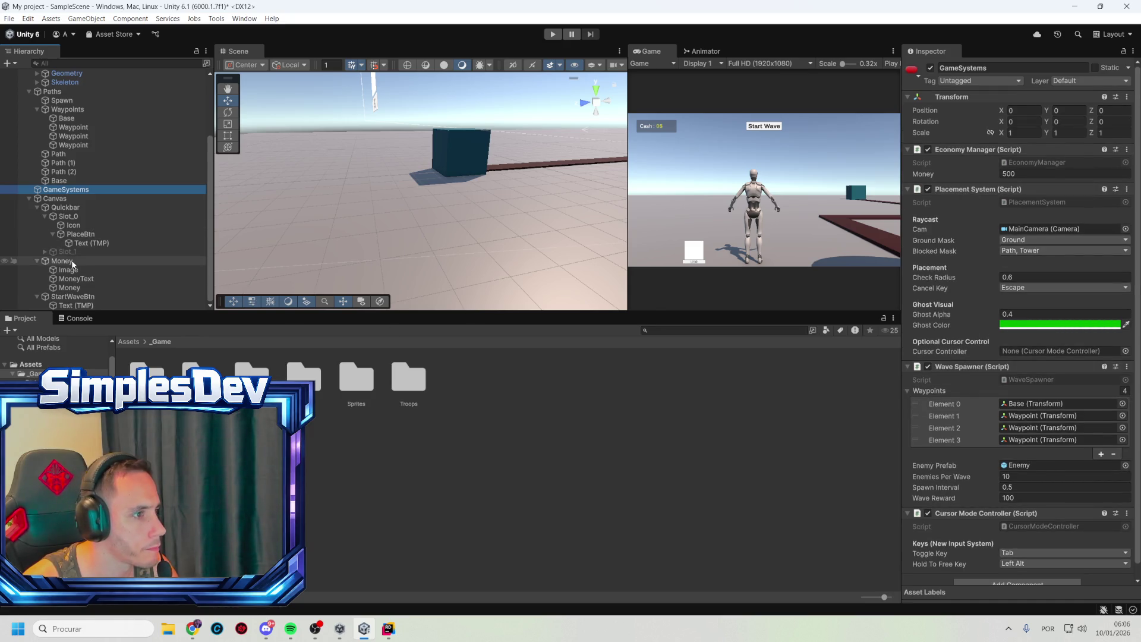
right_click(74, 261)
click(1038, 248)
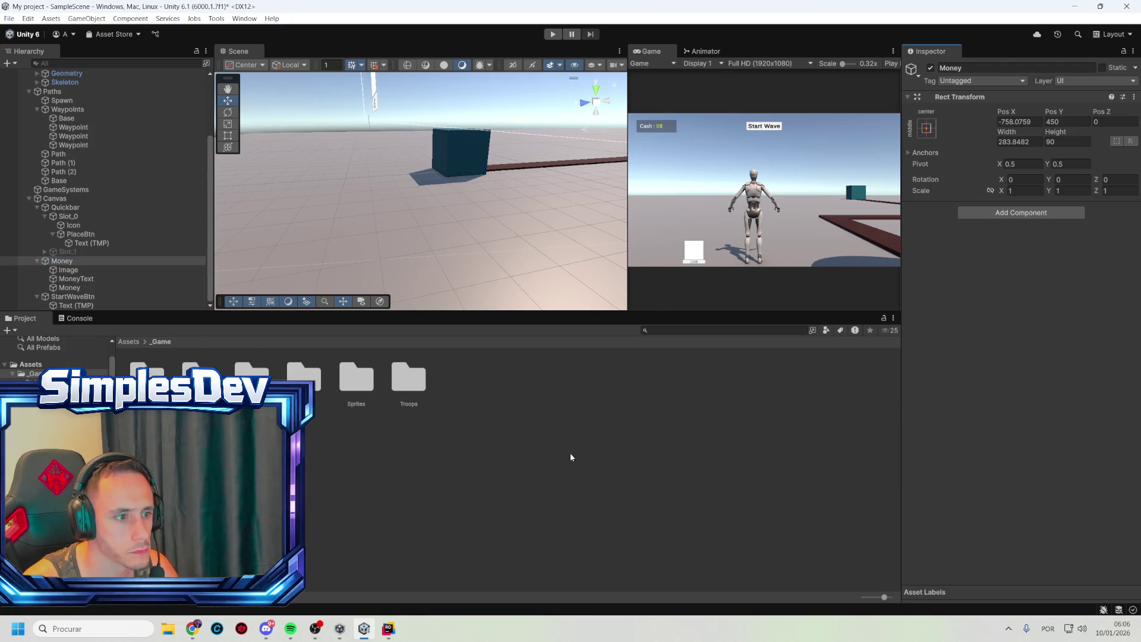
Create a MonoBehaviour script named MoneyUI in _Game/Scripts and open it in Rider
double_click(306, 378)
right_click(348, 460)
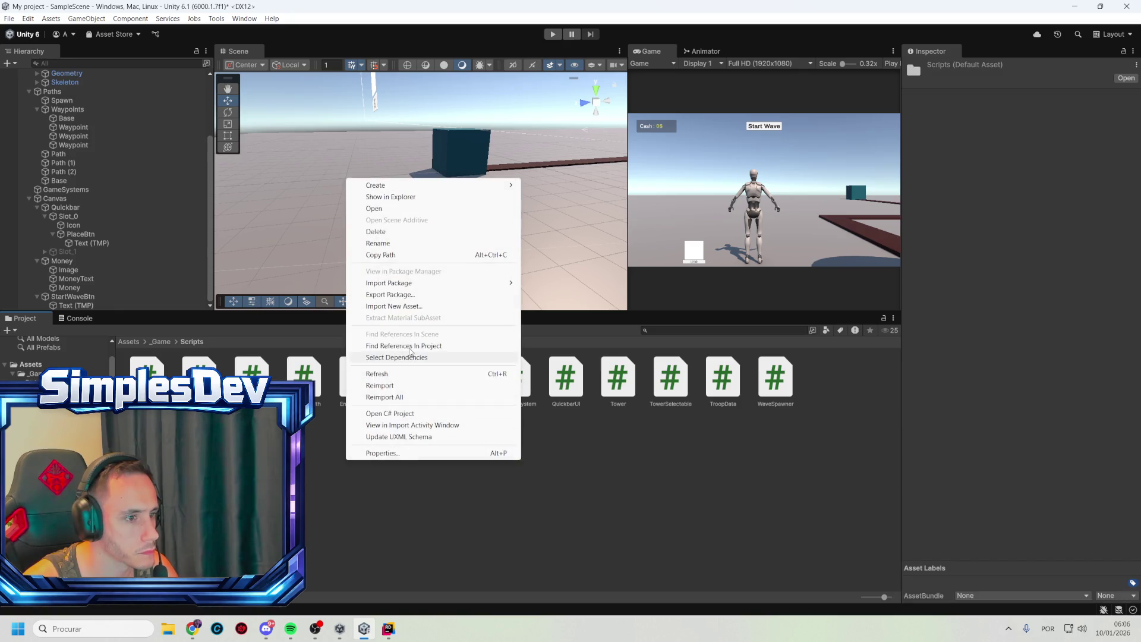
mouse_move(398, 181)
click(570, 208)
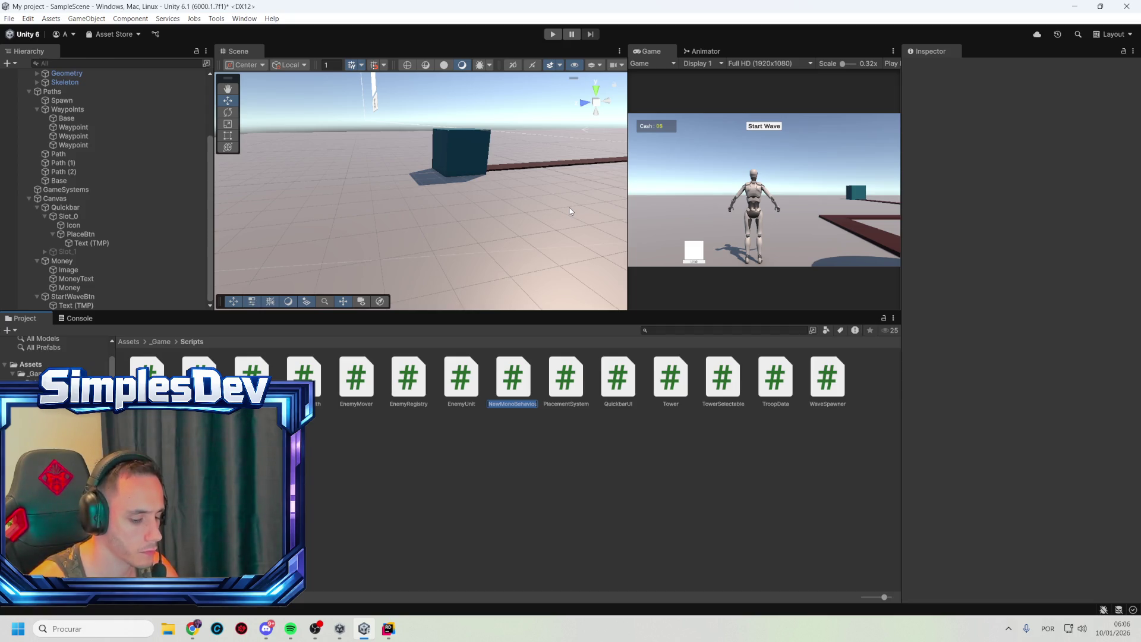
text(MoneyUI)
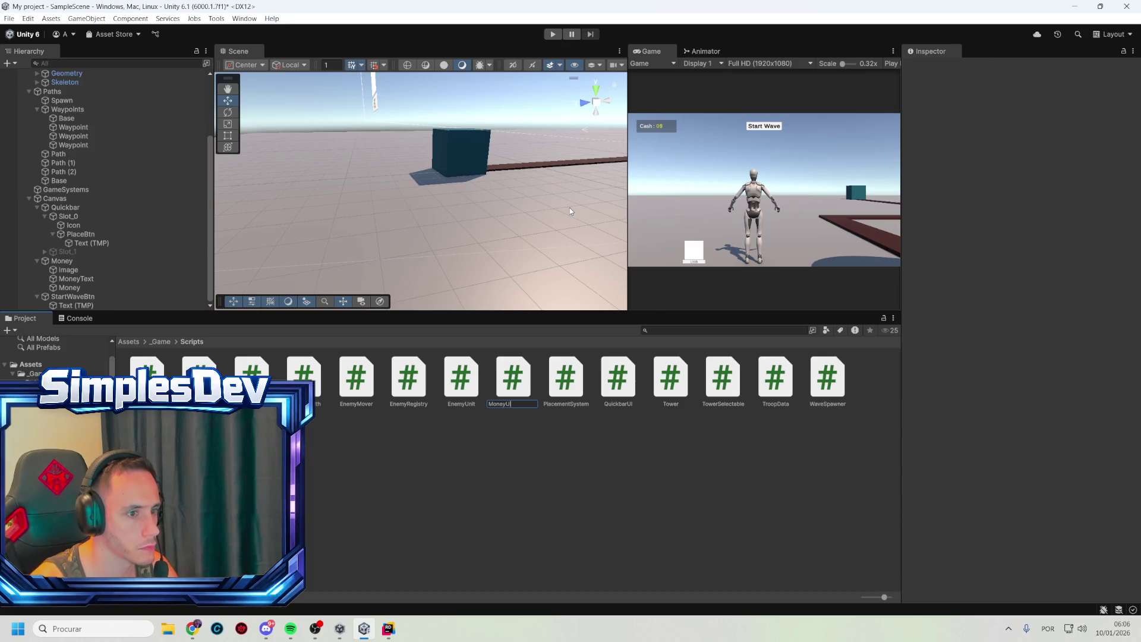
key(Return)
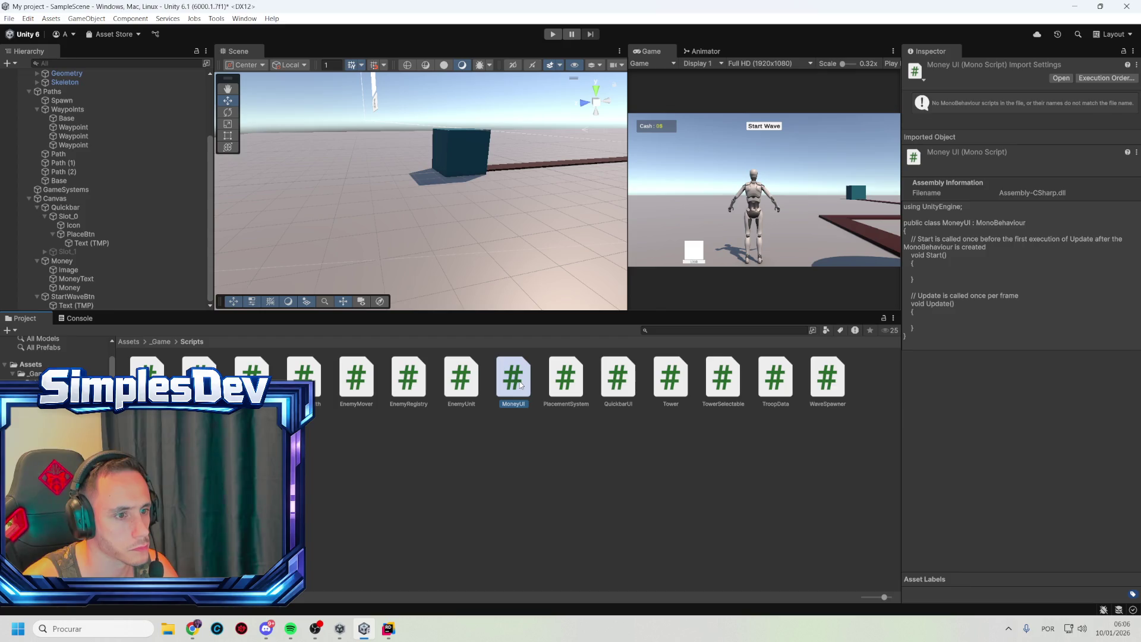
double_click(514, 377)
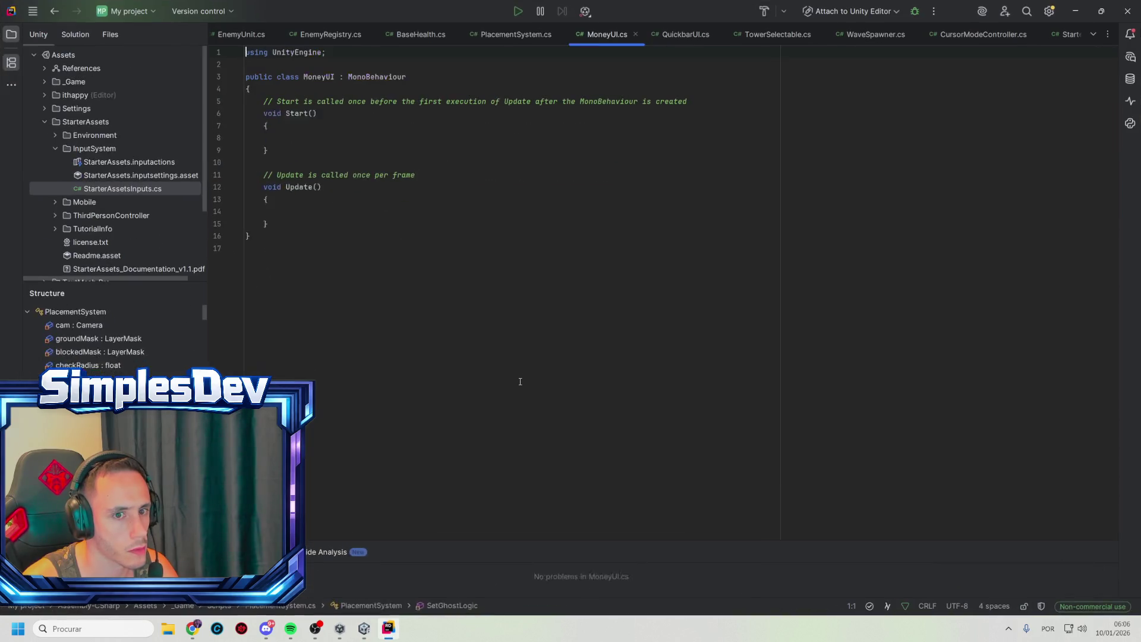
Declare public EconomyManager economyManager and public TMP_Text moneyText fields in MoneyUI
click(331, 103)
key(Return)
text(public econo)
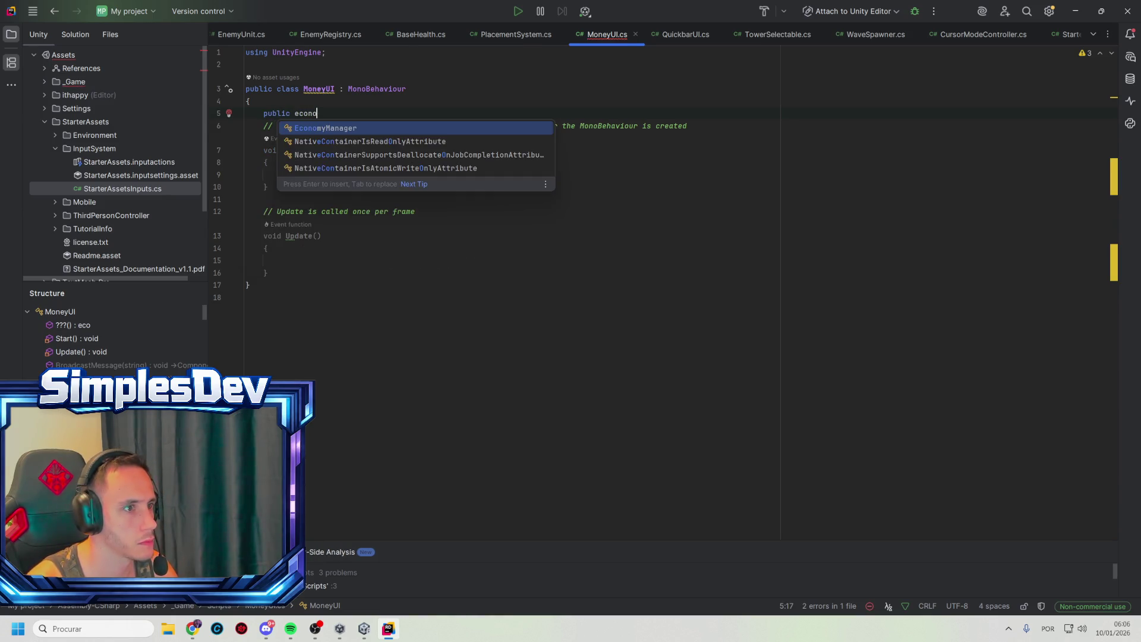
key(Return)
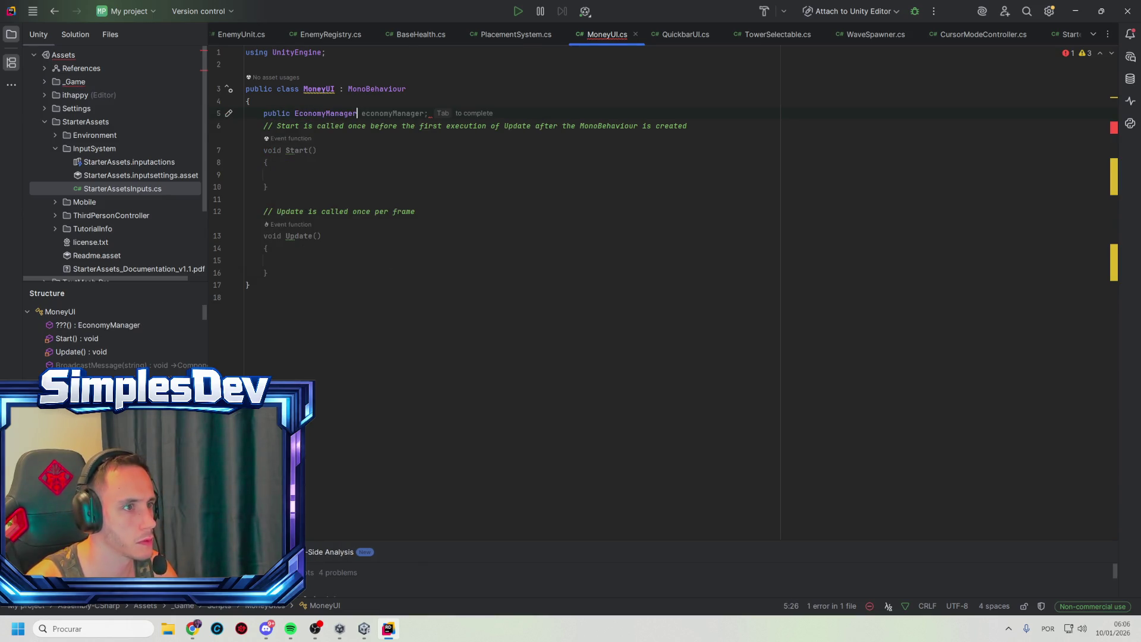
key(Return)
text(;)
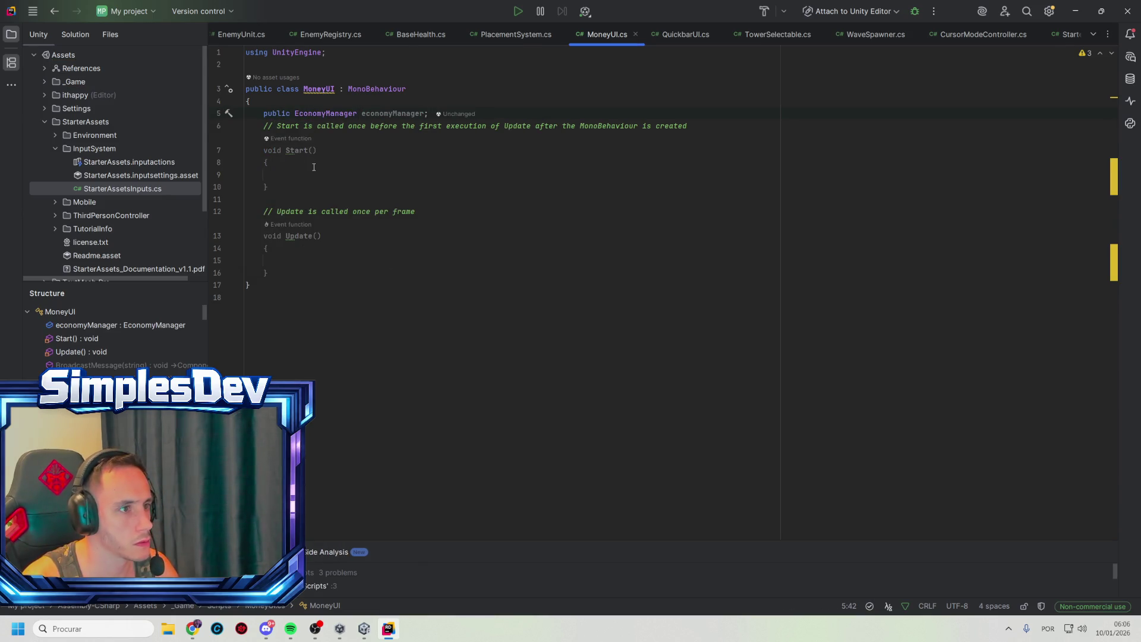
key(Return)
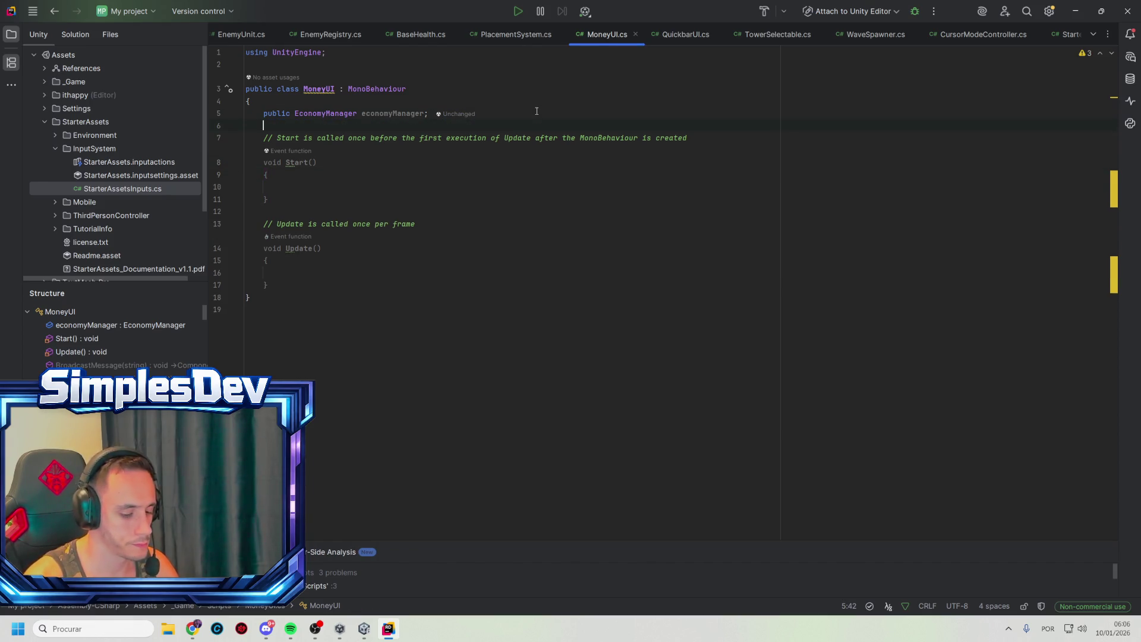
text(publi)
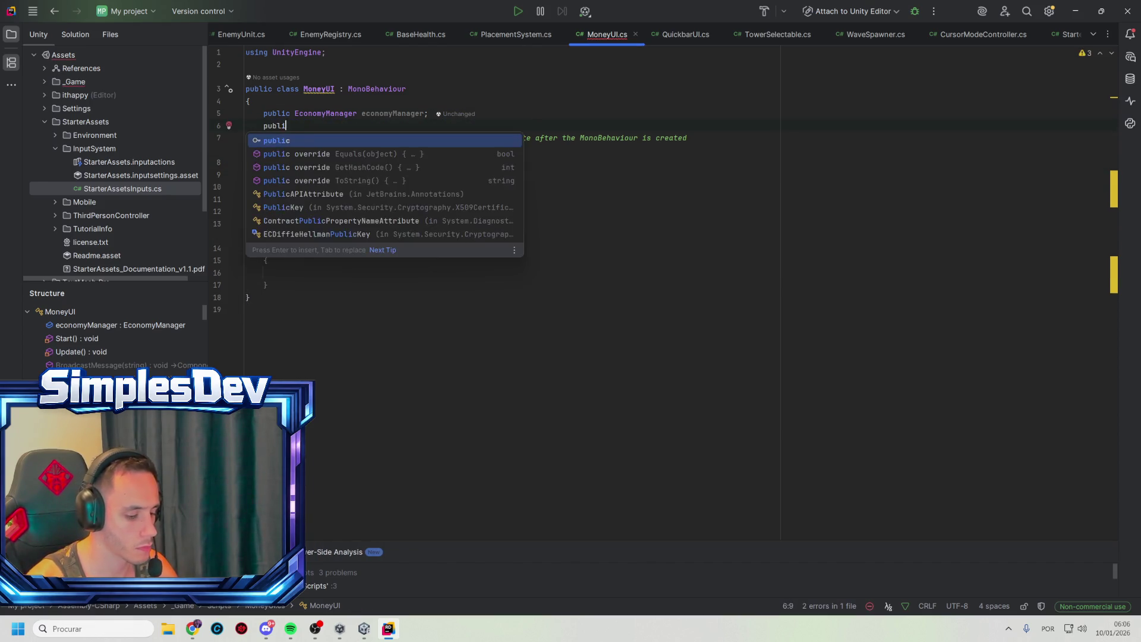
text(c TMP_Te)
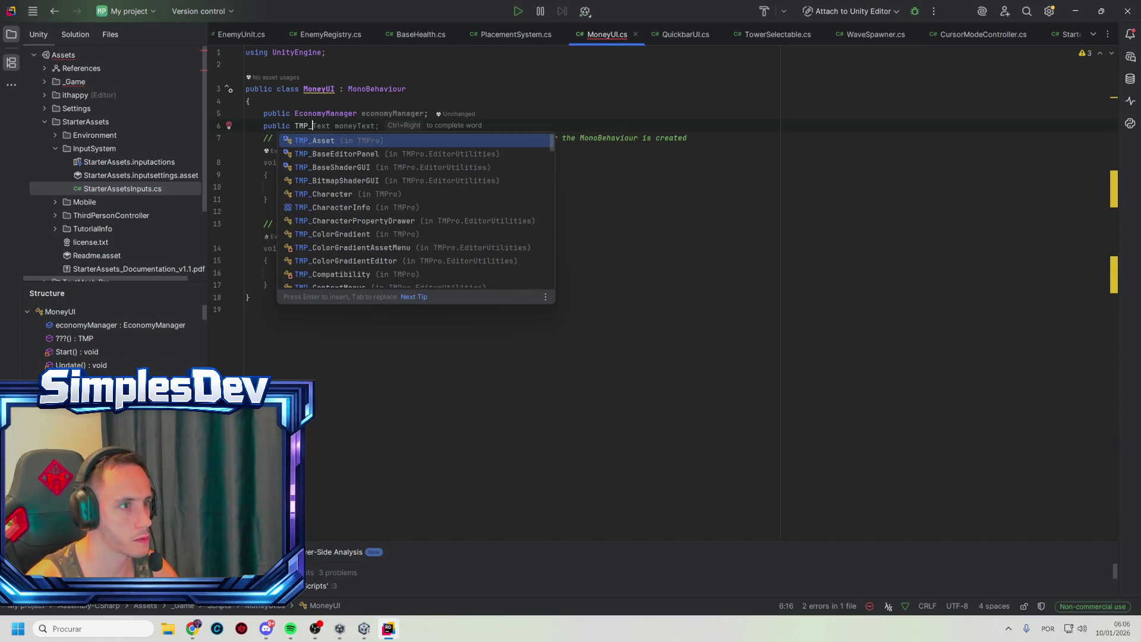
key(Tab)
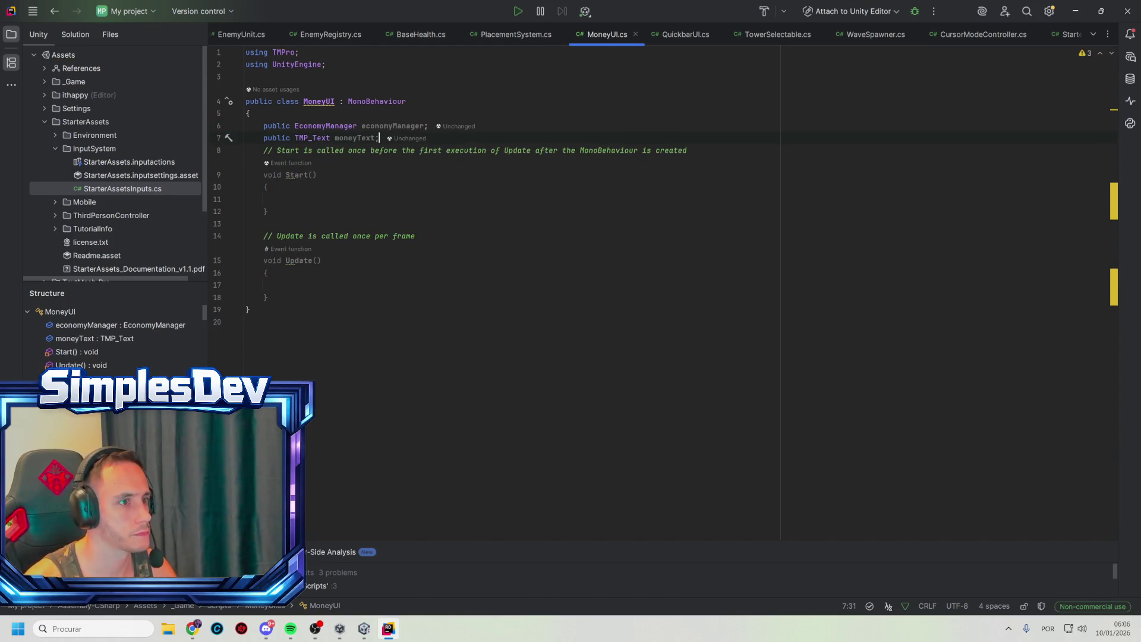
In Update, set moneyText.text = economyManager.Money.ToString()
click(313, 189)
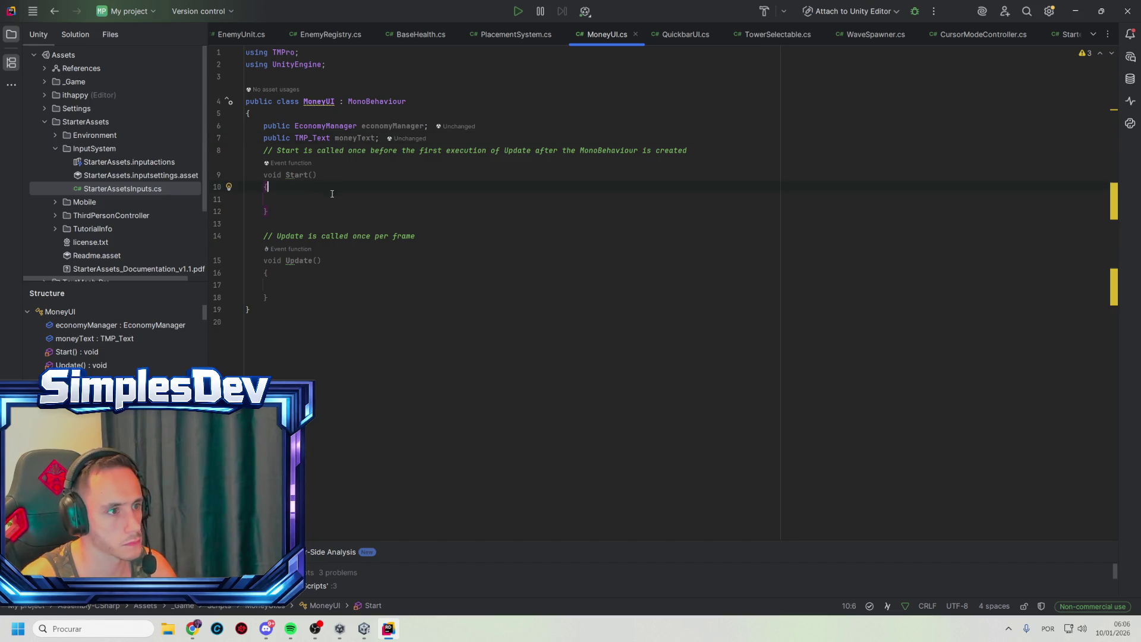
click(316, 278)
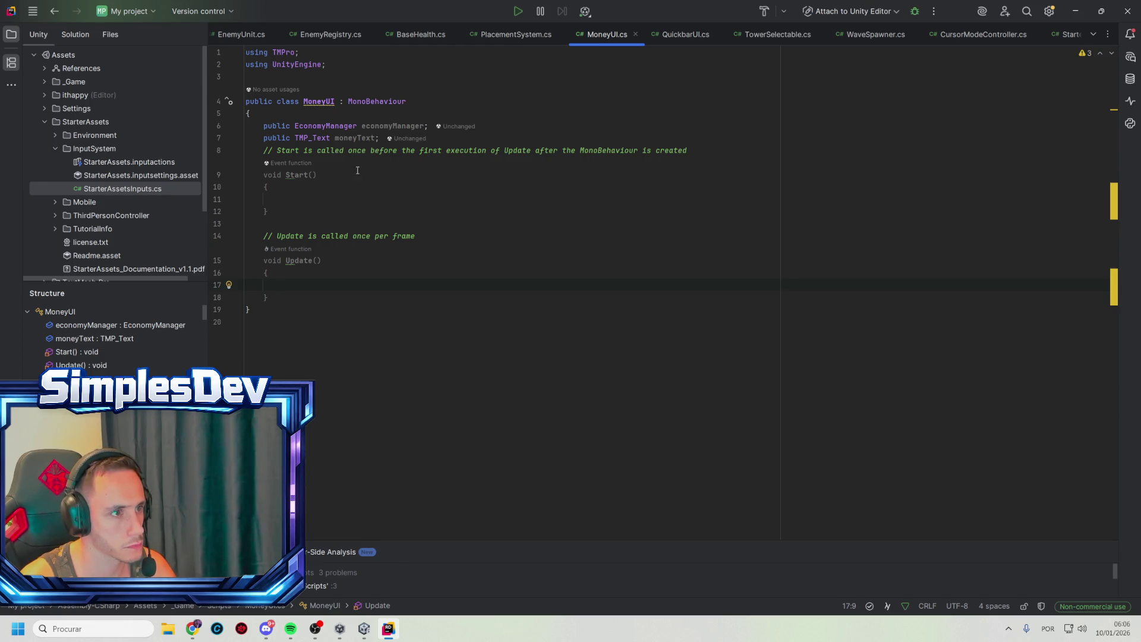
text(moneyText)
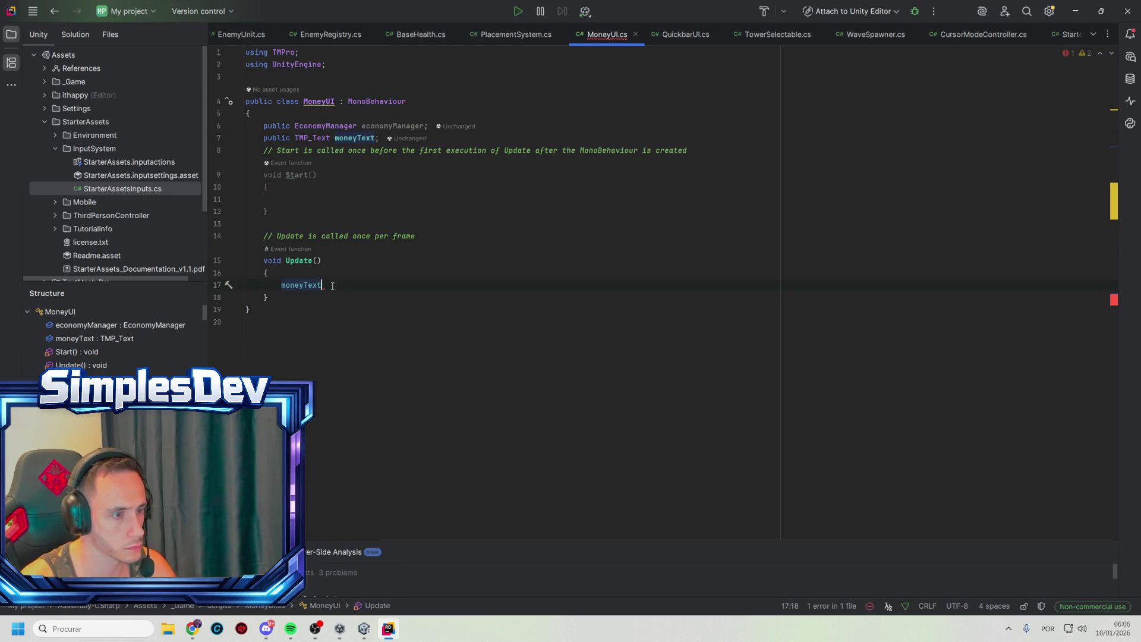
text(.text)
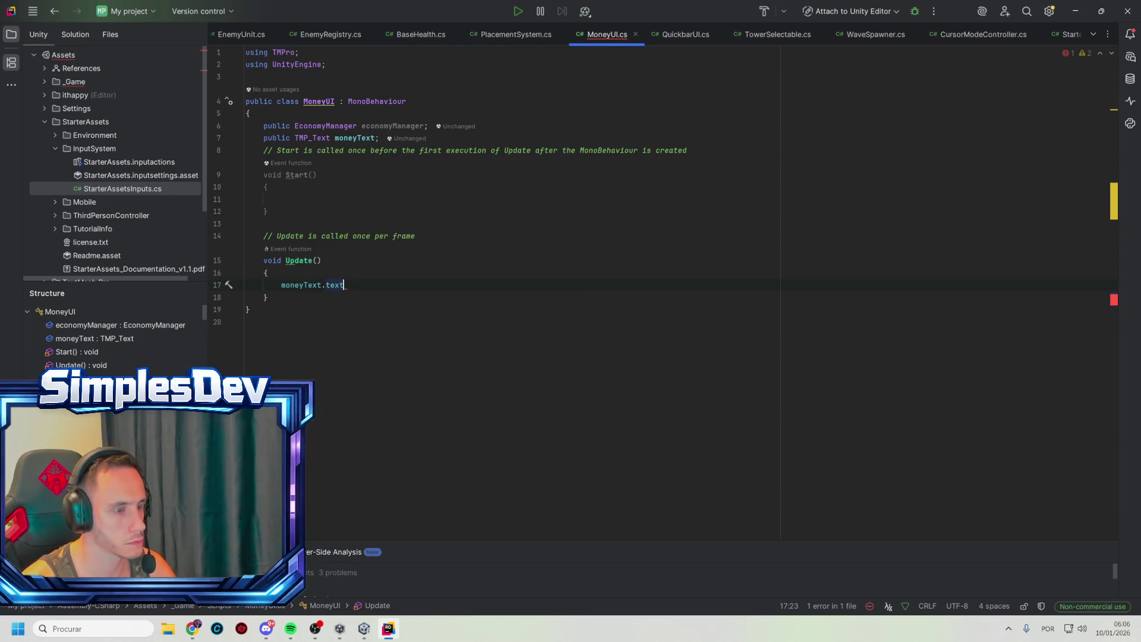
text( = "ec)
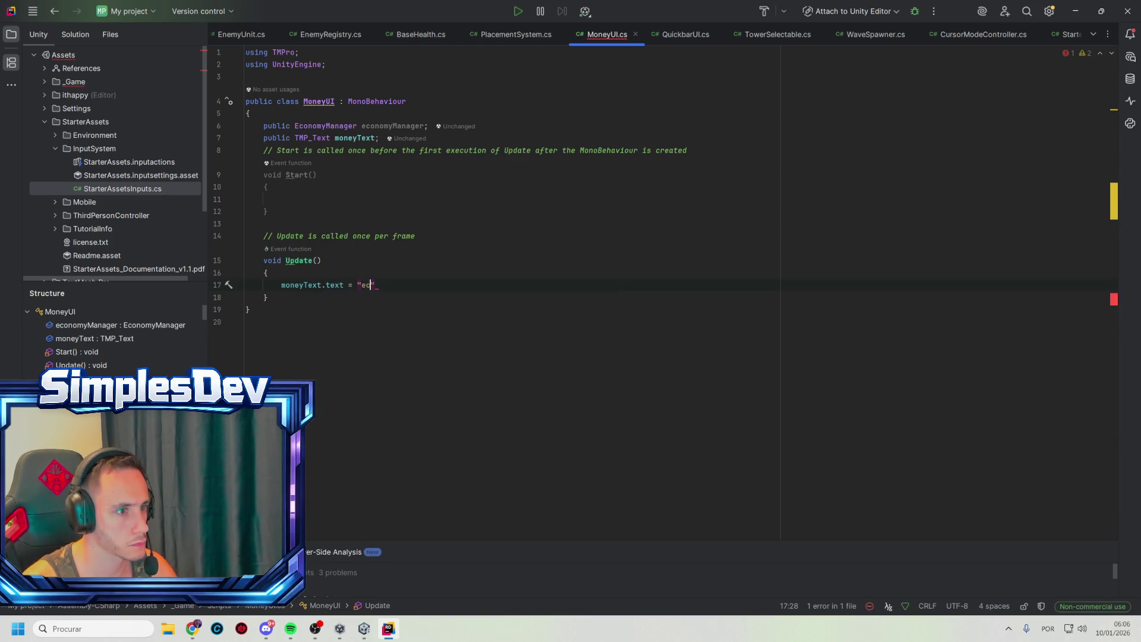
key(BackSpace)
text(ec)
key(Return)
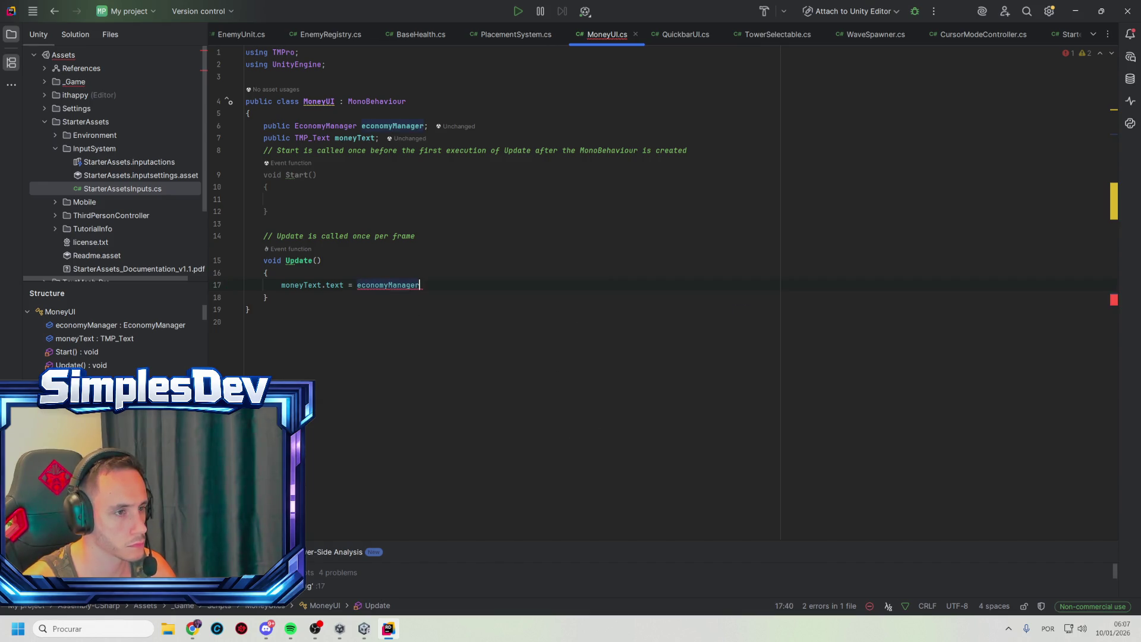
text(.Money)
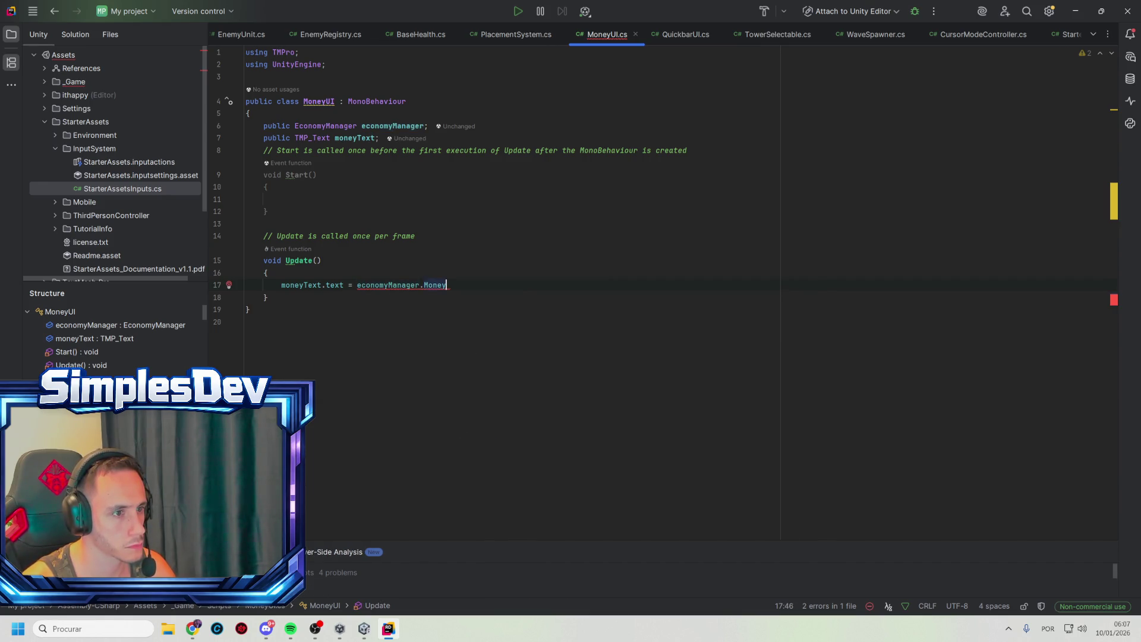
key(Return)
key(Tab)
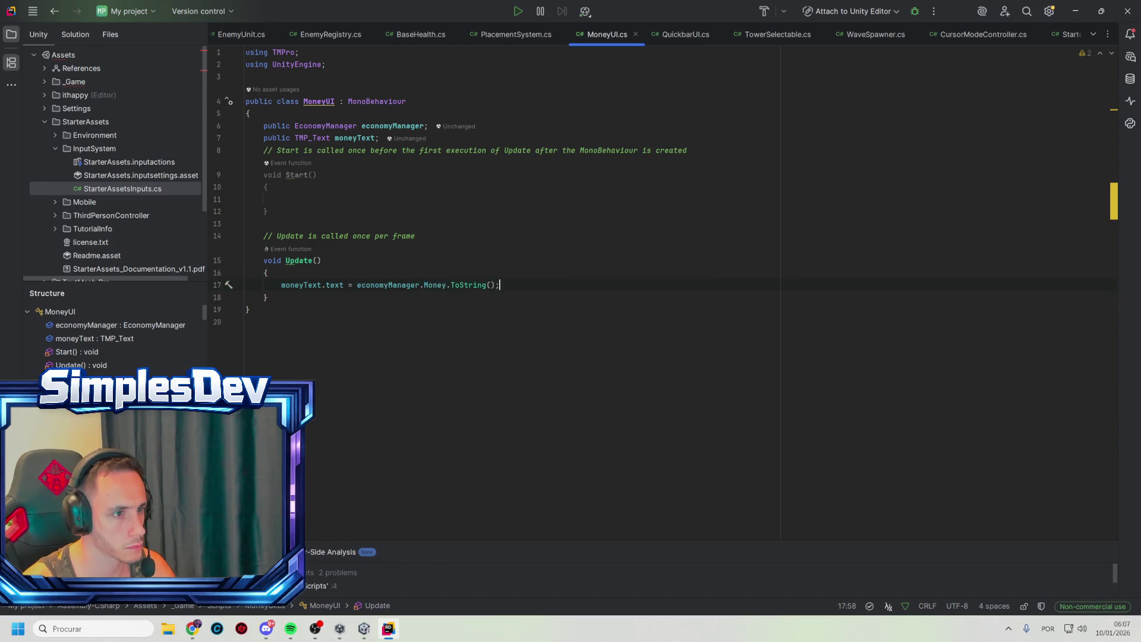
Let Unity recompile and check GameSystems' components, then return to the script
key(alt+Tab)
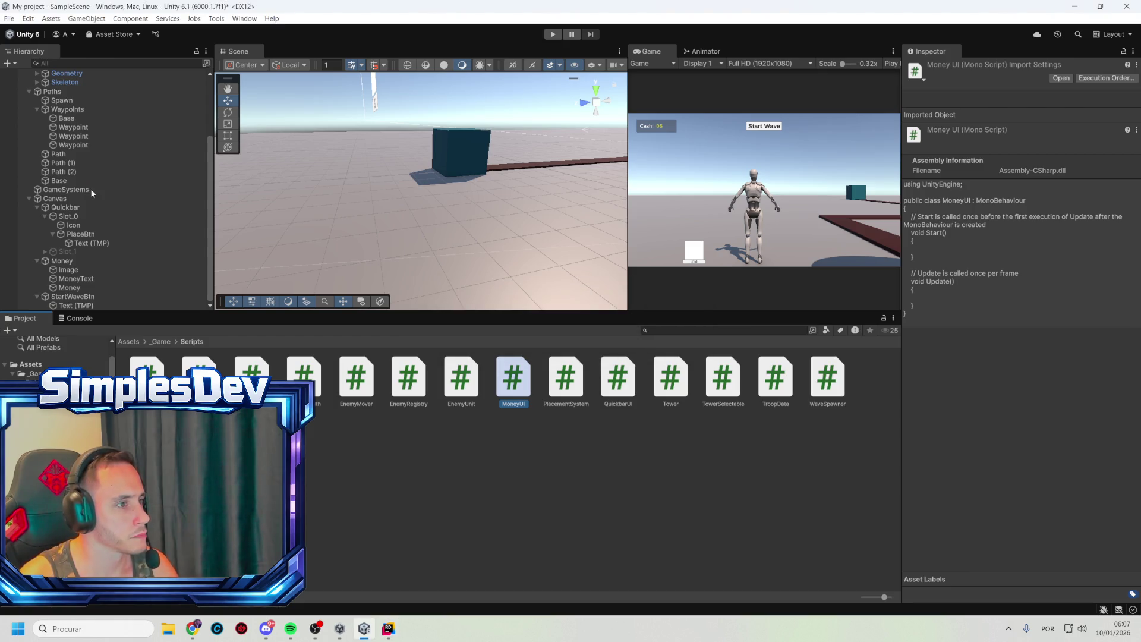
click(91, 189)
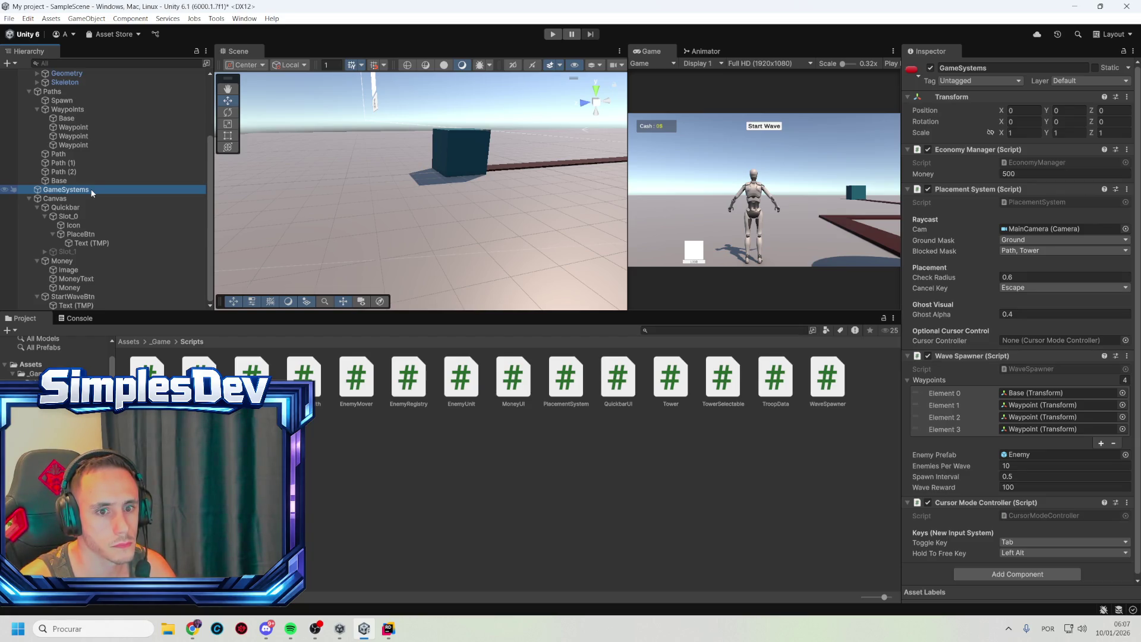
key(alt+Tab)
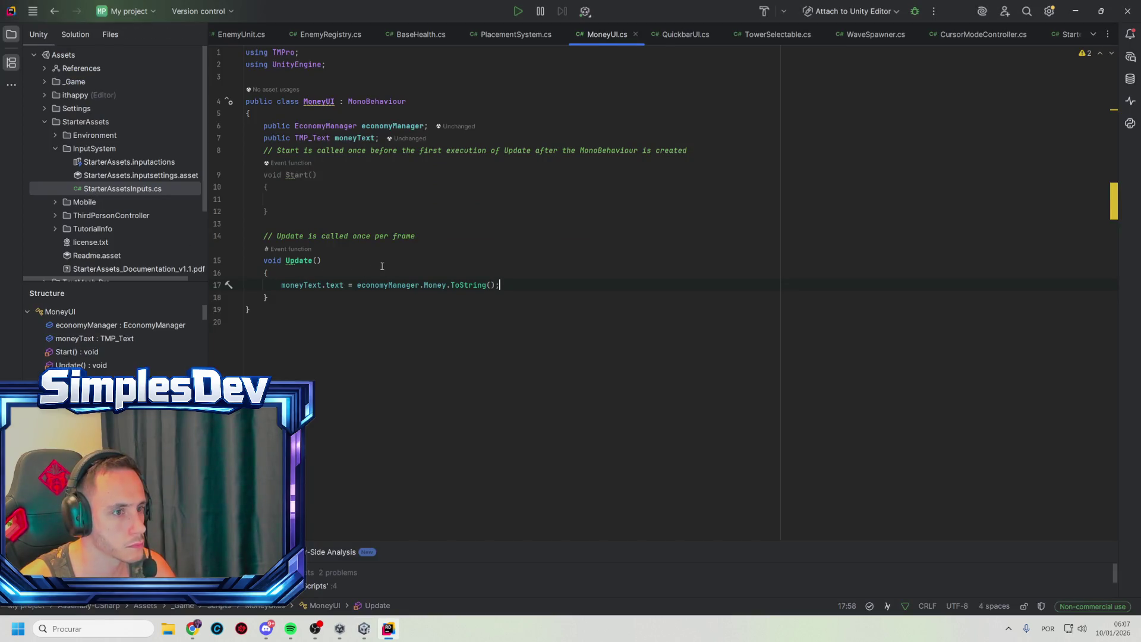
Append " $" after ToString() in the money line, then return to Unity
text(+" $)
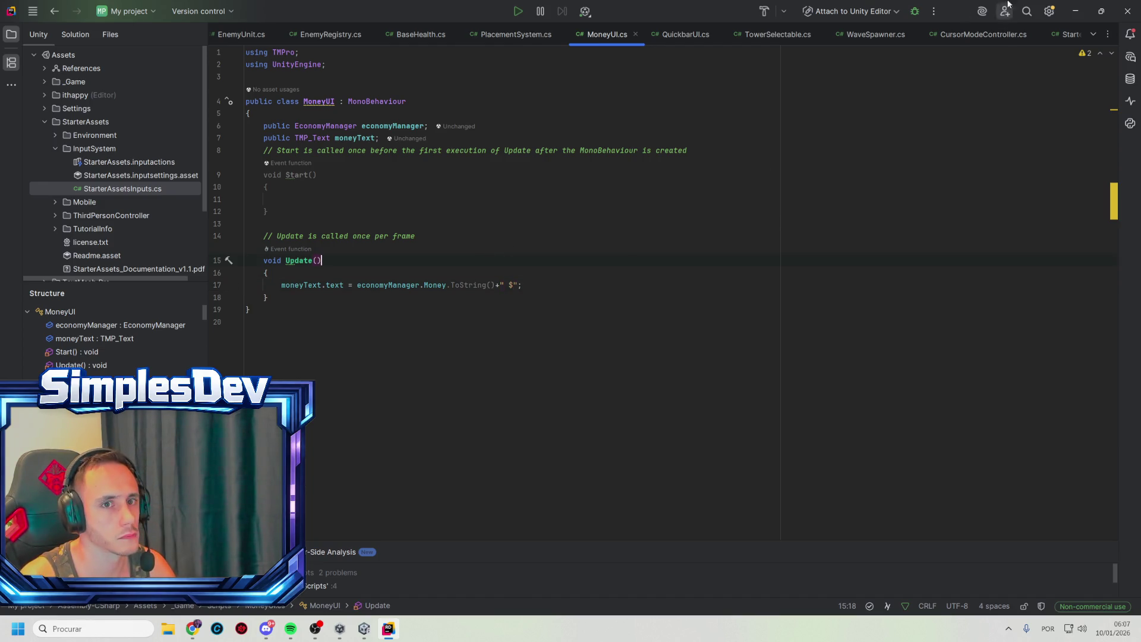
key(alt+Tab)
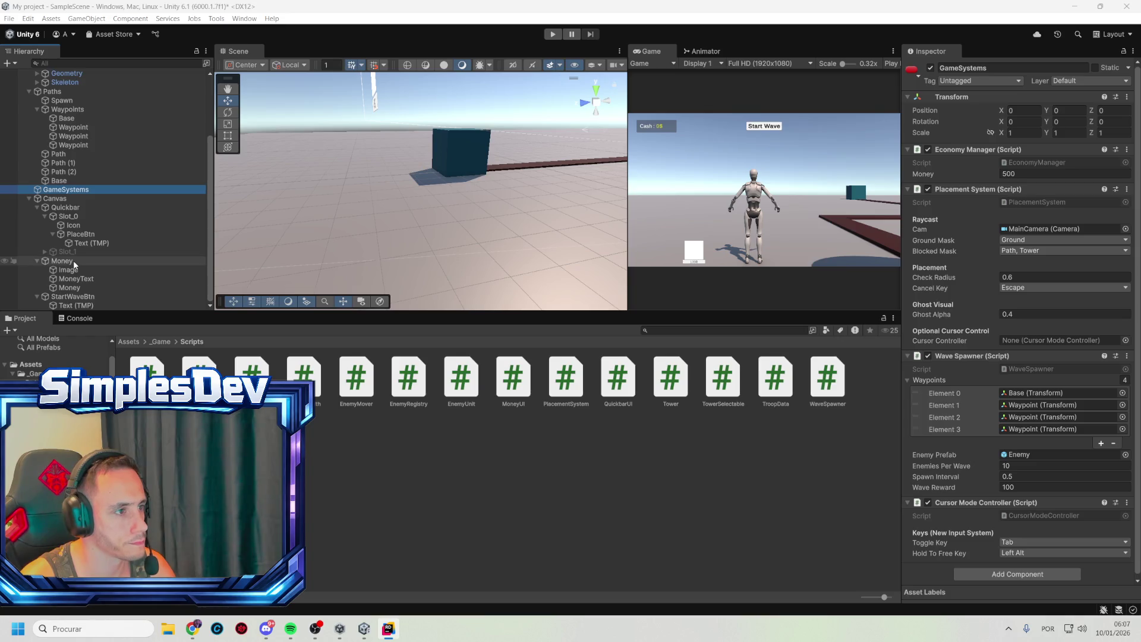
Add MoneyUI to Money, assign GameSystems and the Money text, and start a play-test
click(71, 262)
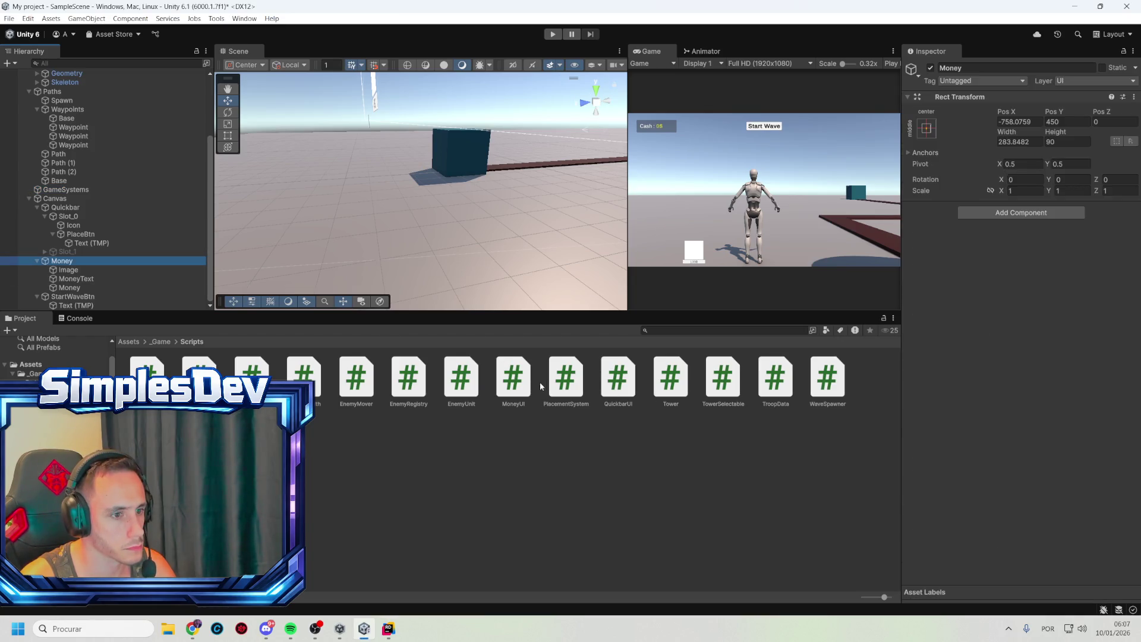
mouse_move(514, 379)
mouse_down()
mouse_move(743, 286)
mouse_move(992, 249)
mouse_up()
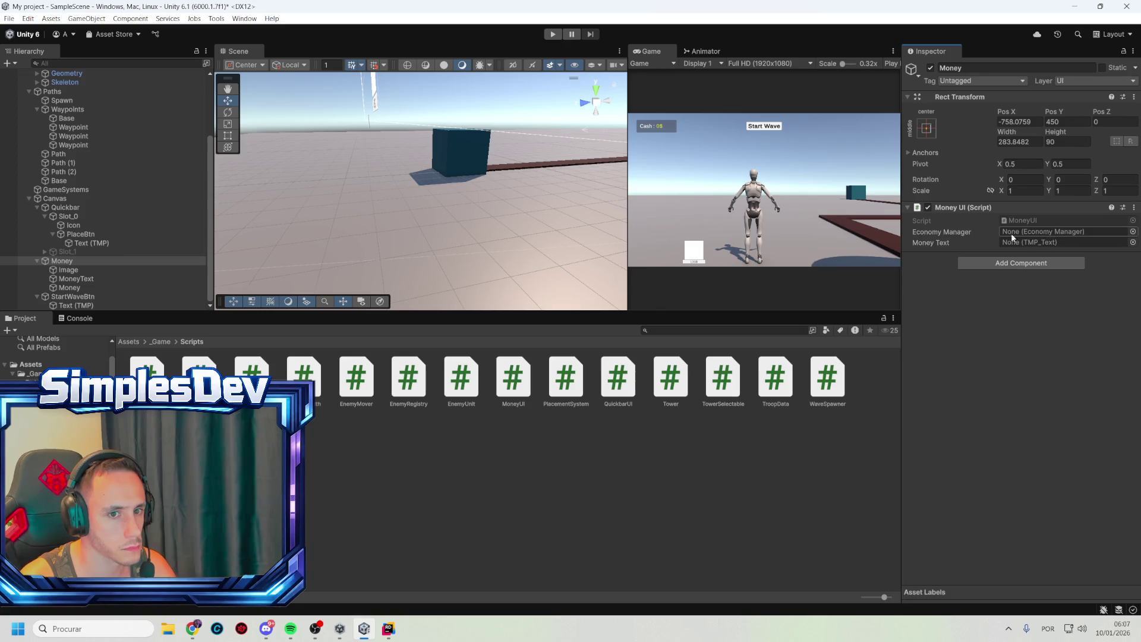
click(82, 191)
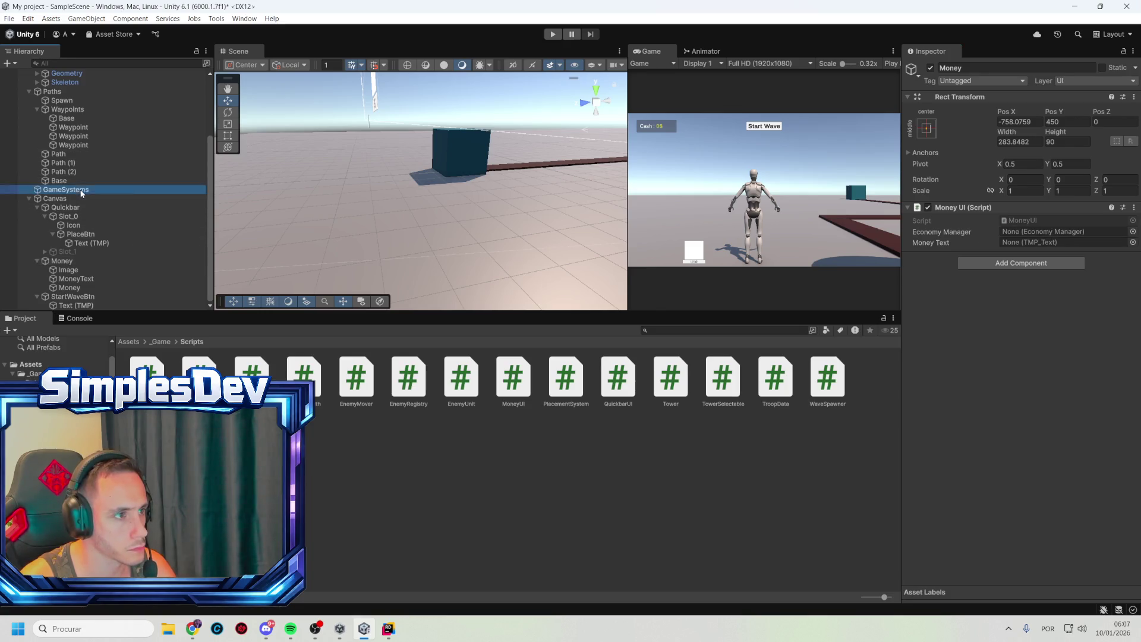
drag(82, 191, 1051, 231)
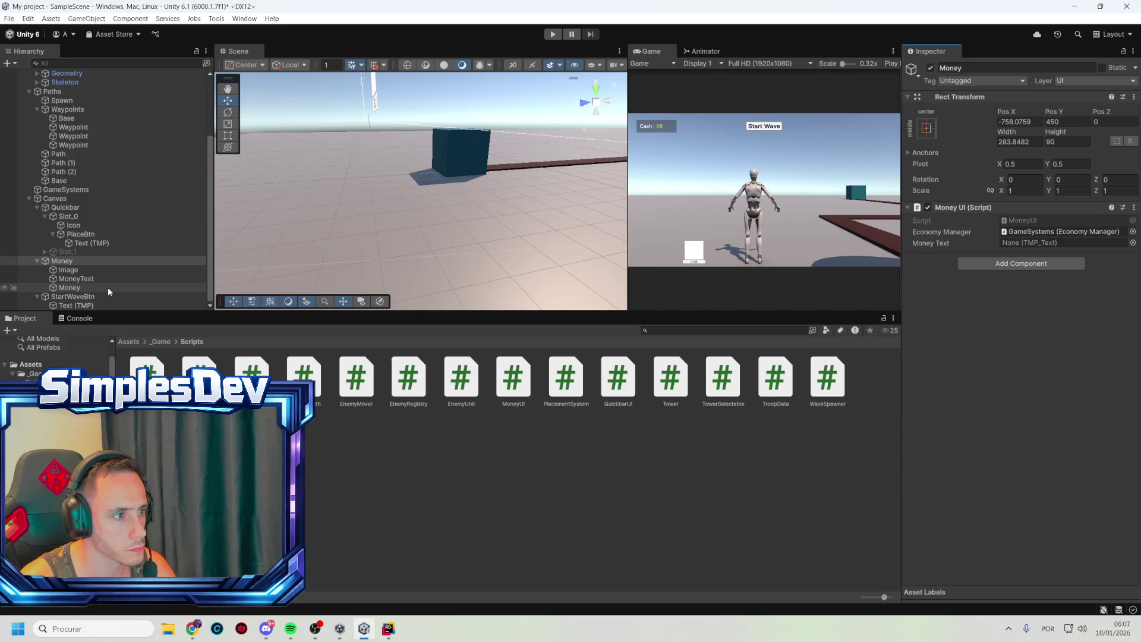
mouse_move(103, 287)
mouse_down()
mouse_move(654, 178)
mouse_move(1056, 251)
mouse_up()
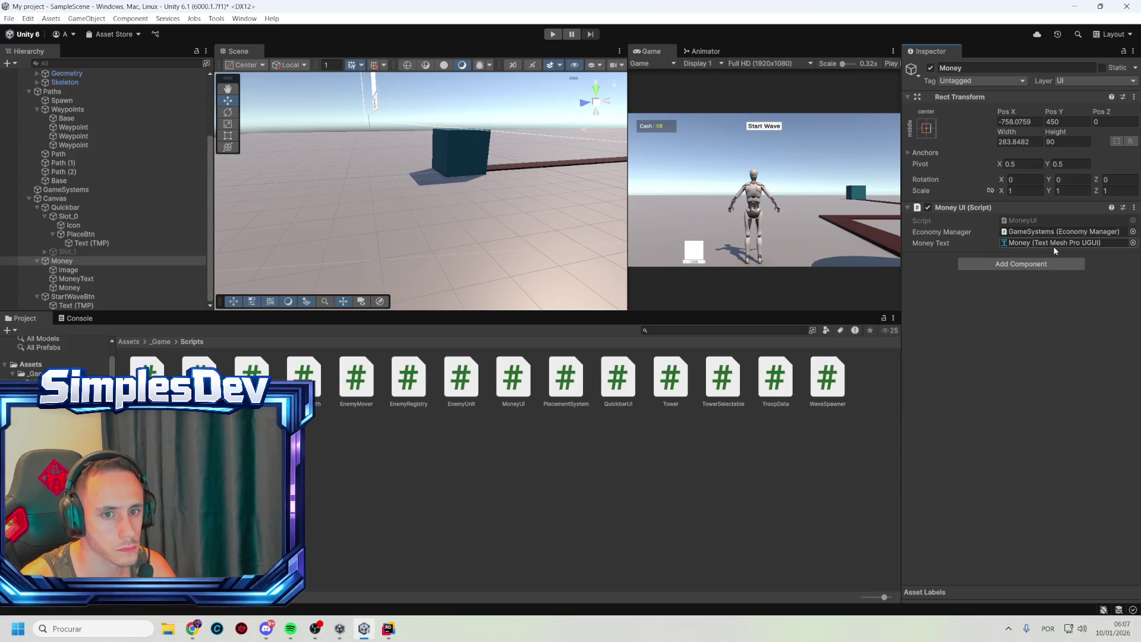
click(552, 35)
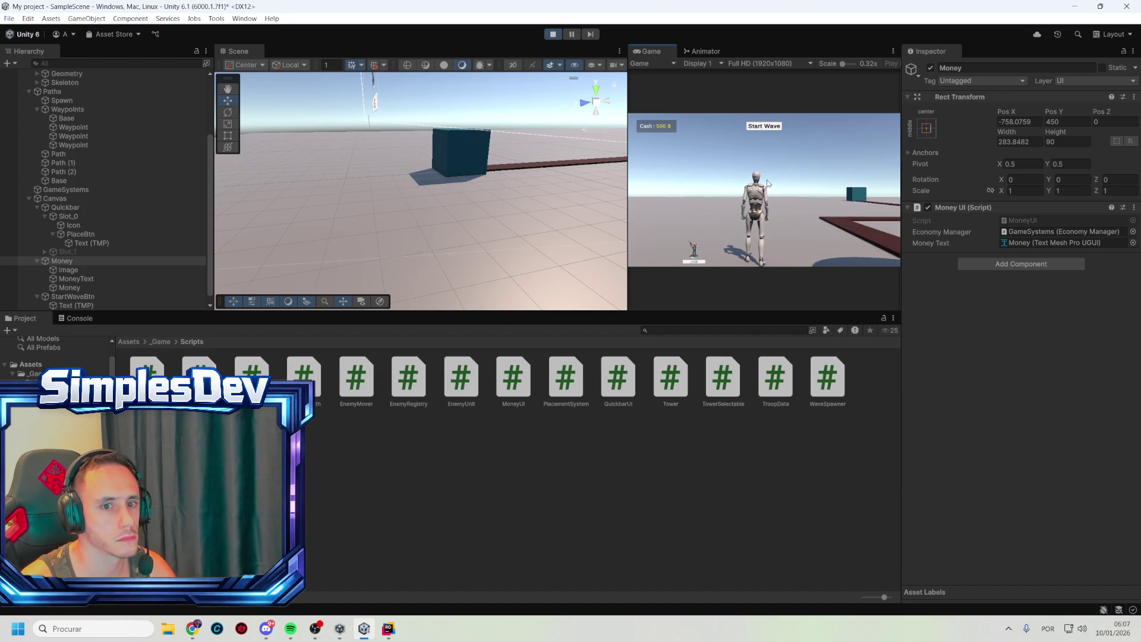
Stop play, select Path (2), widen the Game view, and restart the play-test
click(79, 319)
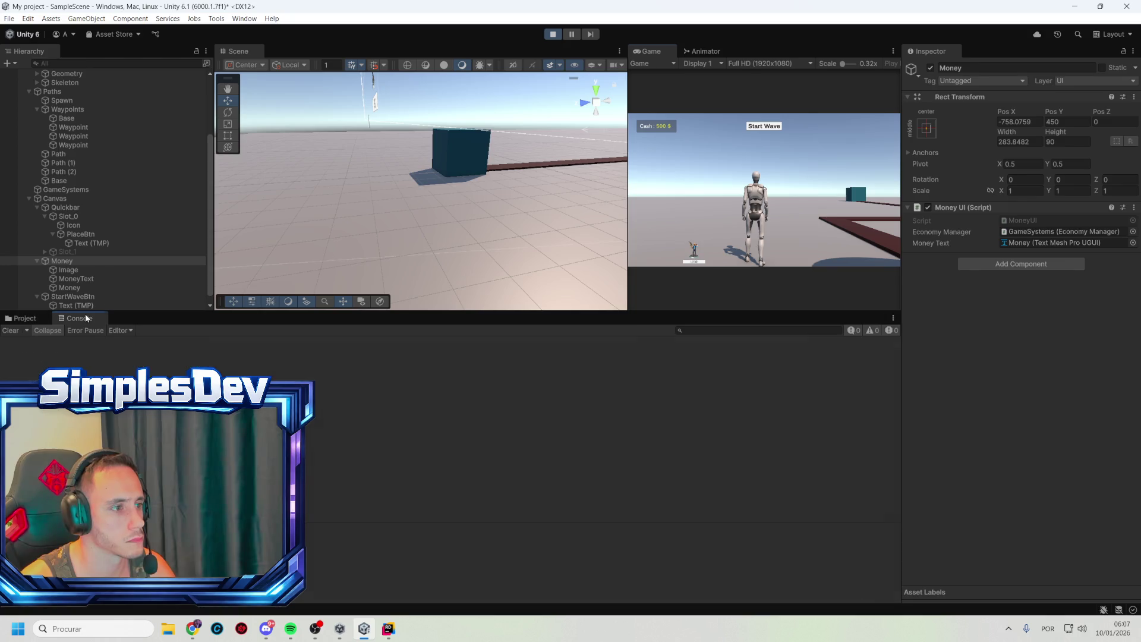
click(553, 34)
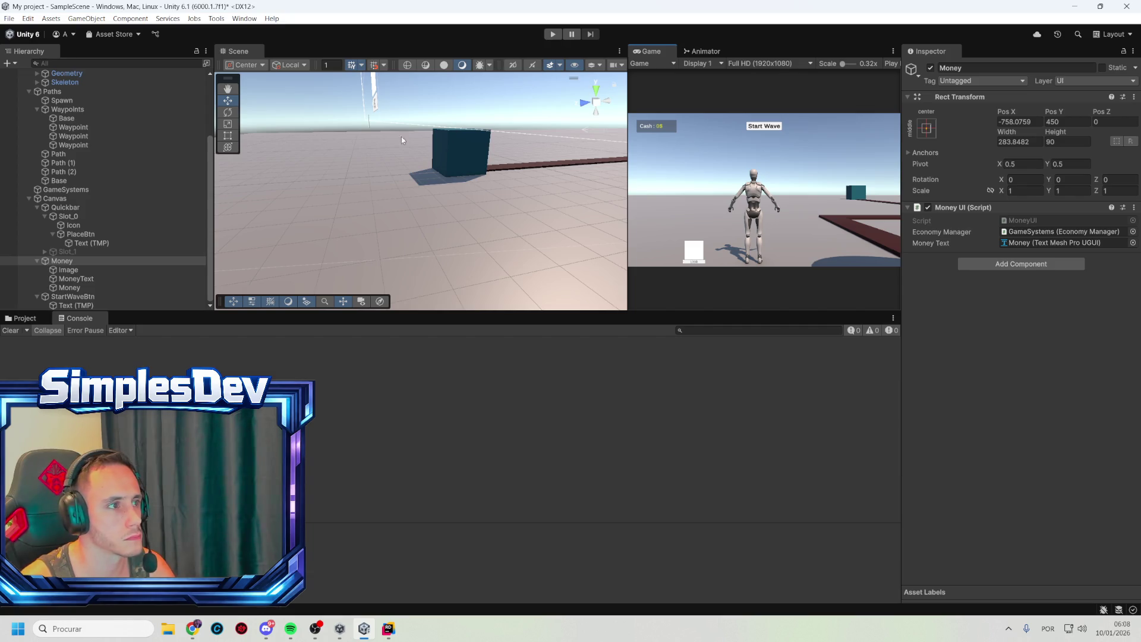
click(102, 172)
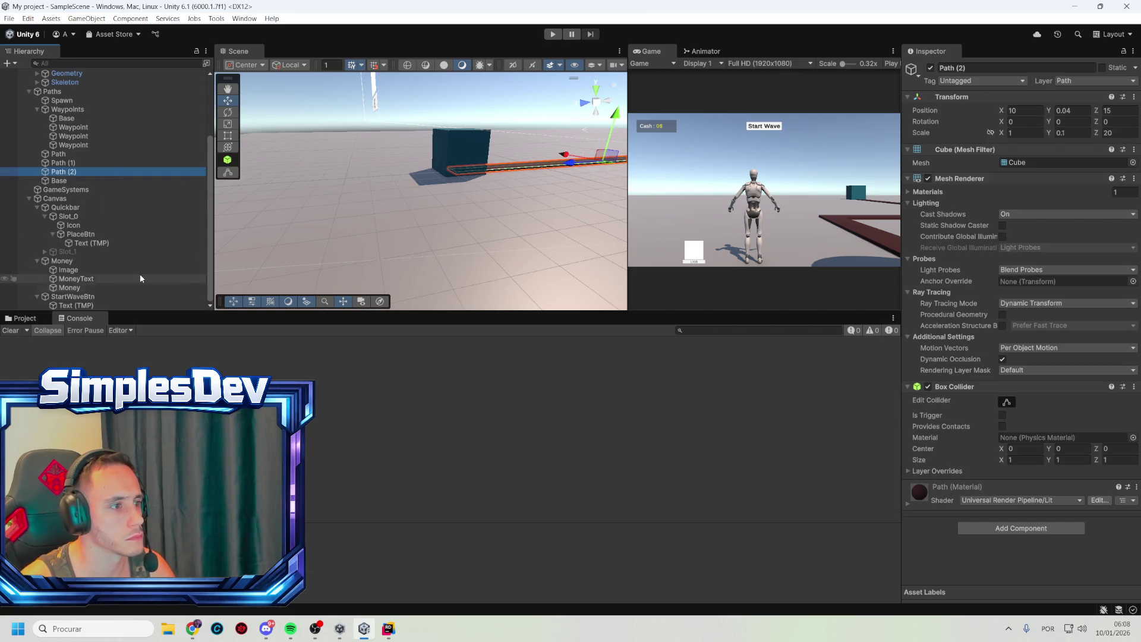
drag(627, 238, 394, 238)
click(553, 34)
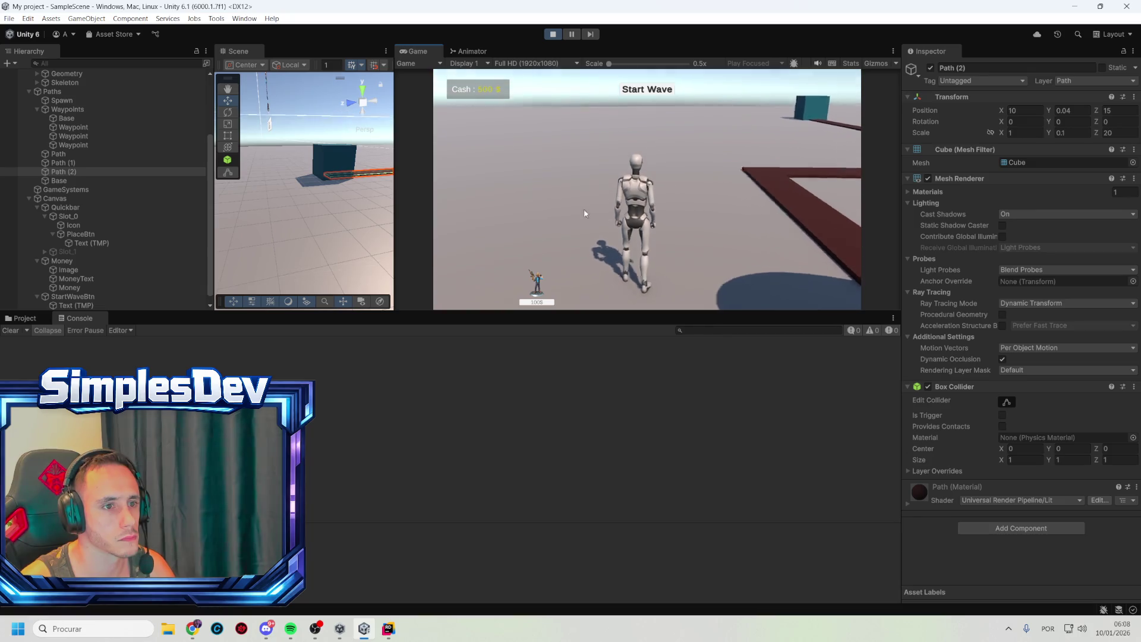
Place four towers as cash drops from 500 $, stop, and select PlaceBtn's price label
click(538, 302)
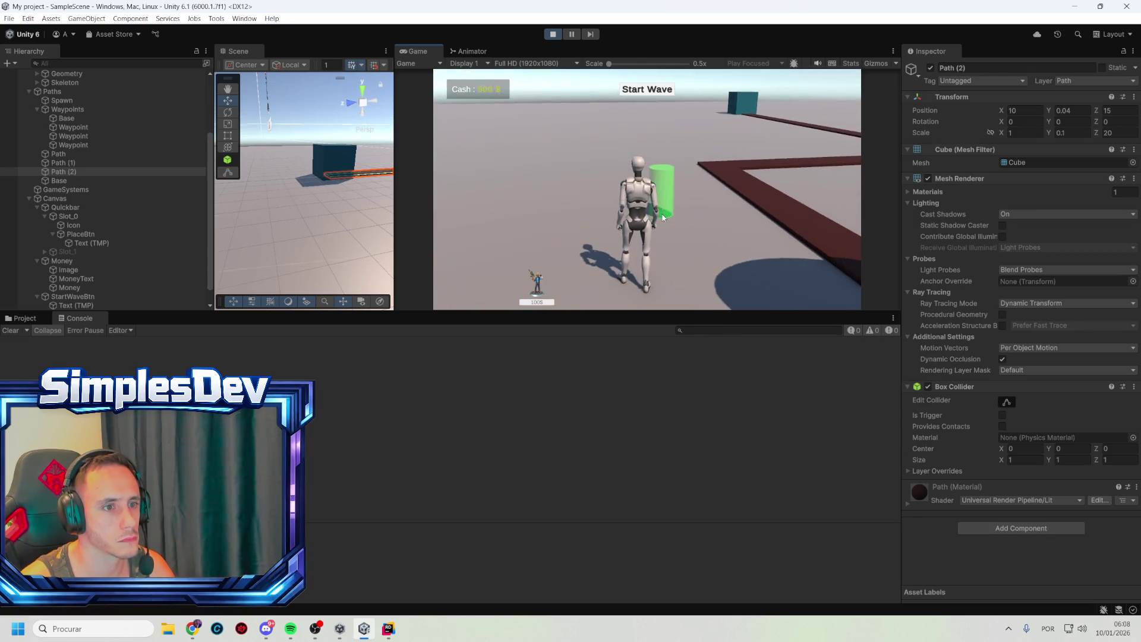
click(681, 225)
click(630, 214)
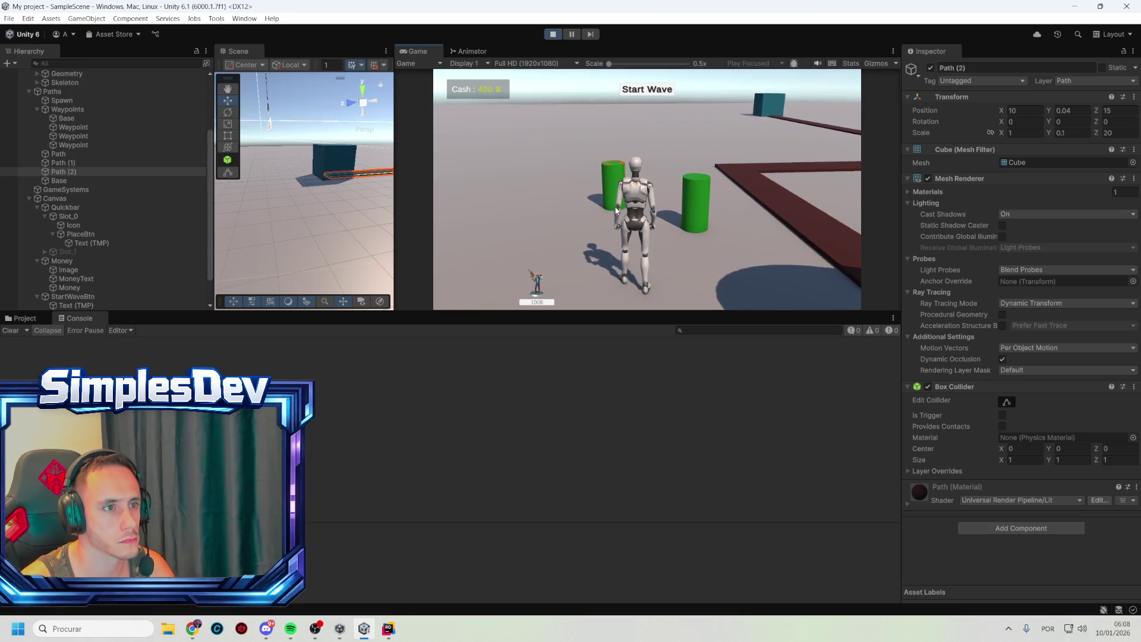
click(565, 221)
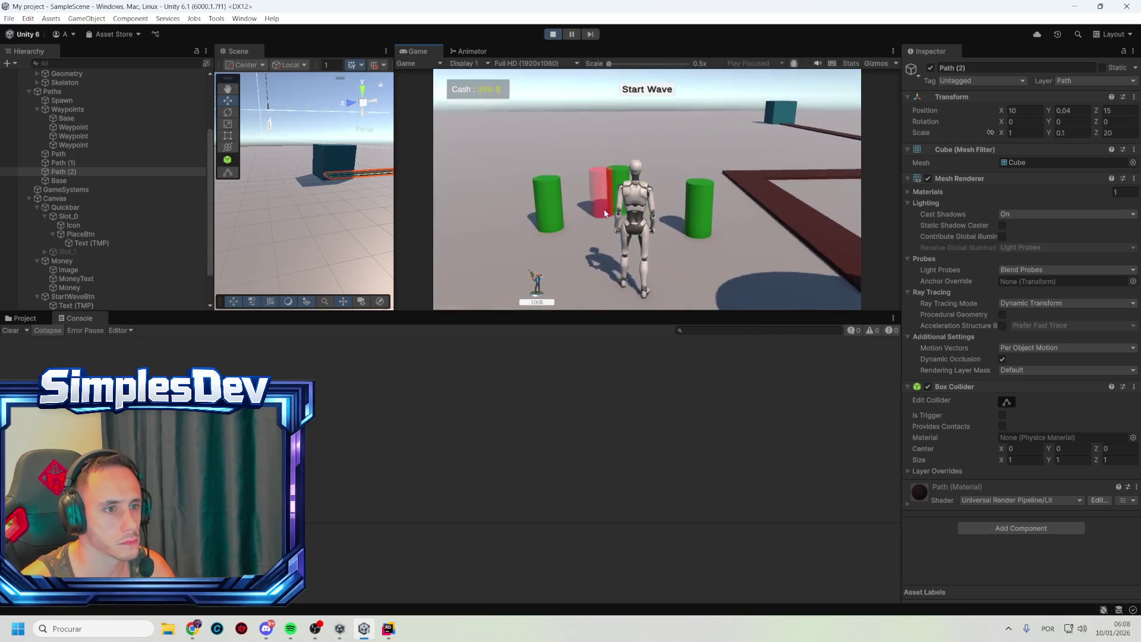
click(552, 34)
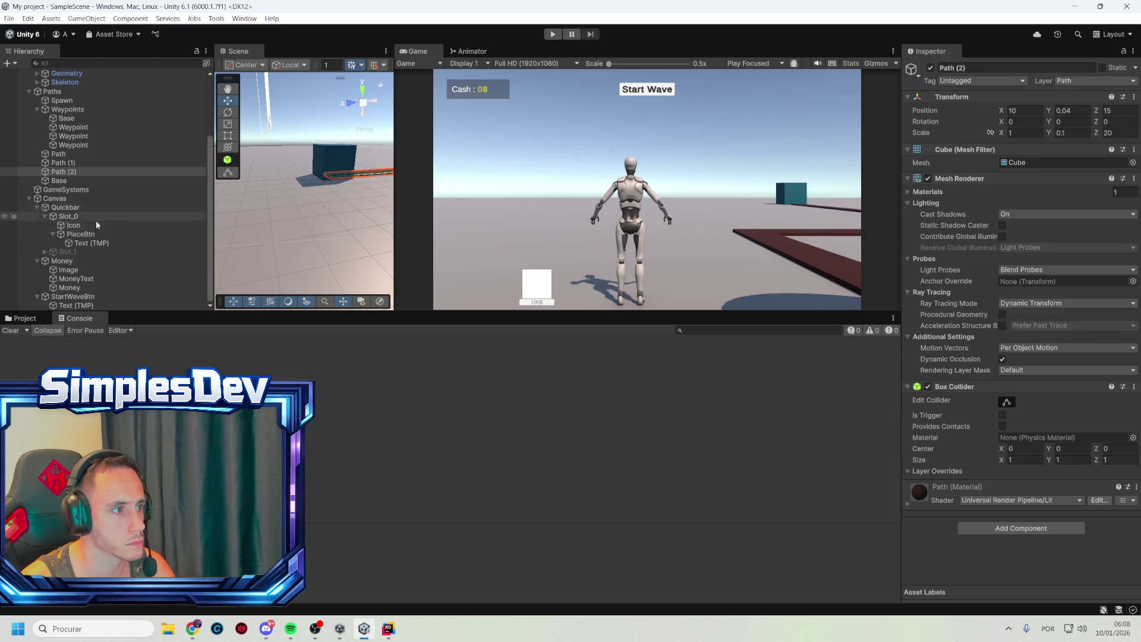
click(94, 245)
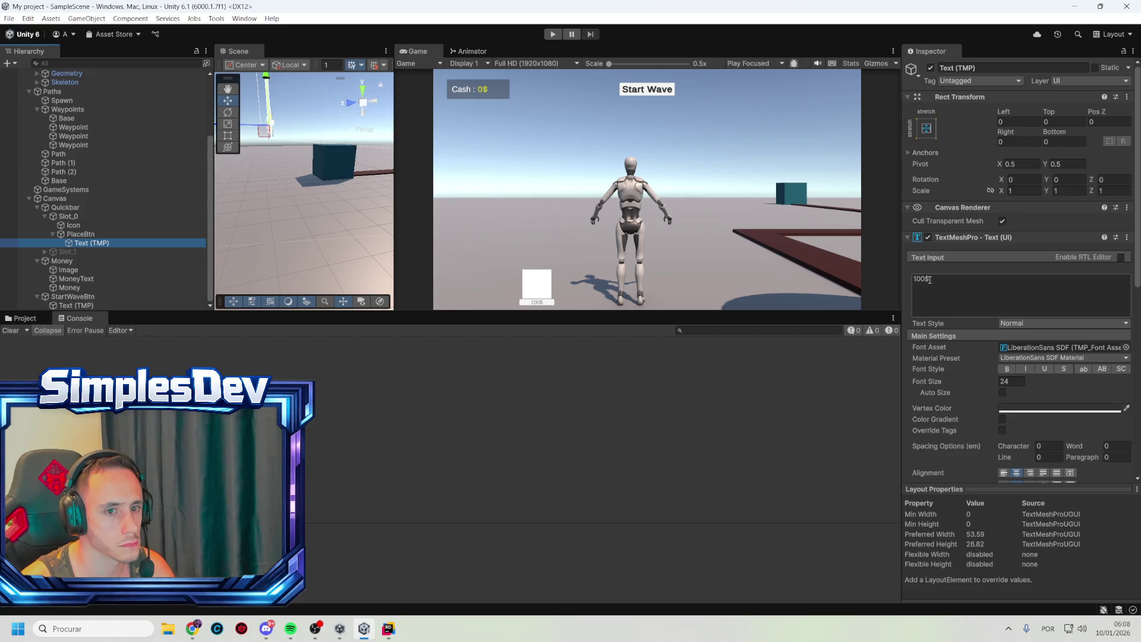
Change the tower button's price label text from 100$ to 50$
drag(926, 278, 914, 278)
text(50%)
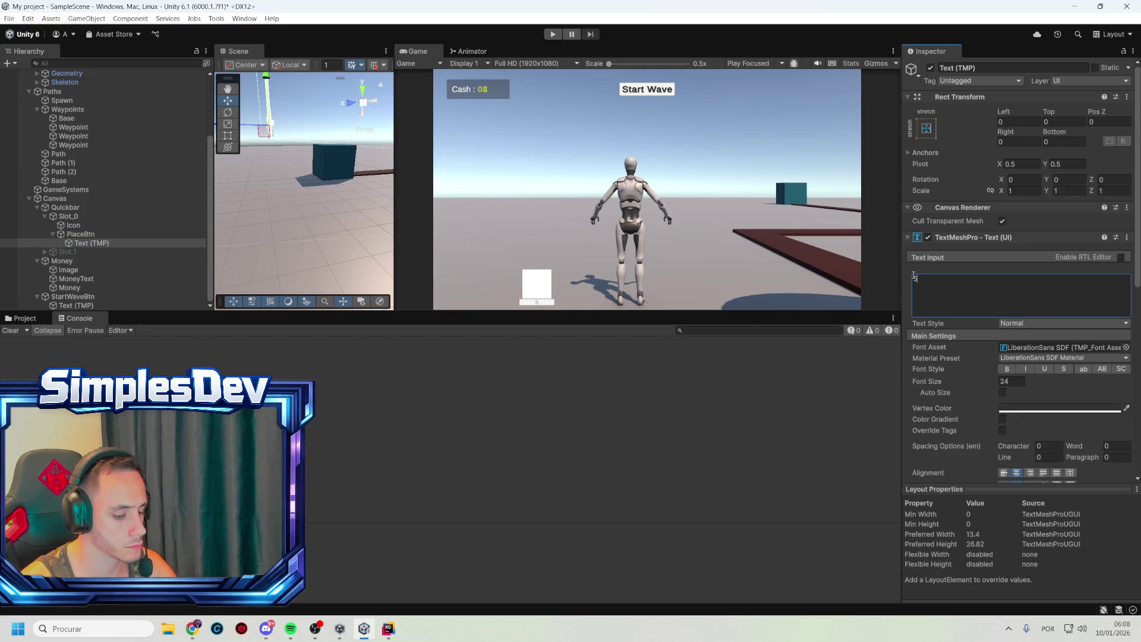
key(BackSpace)
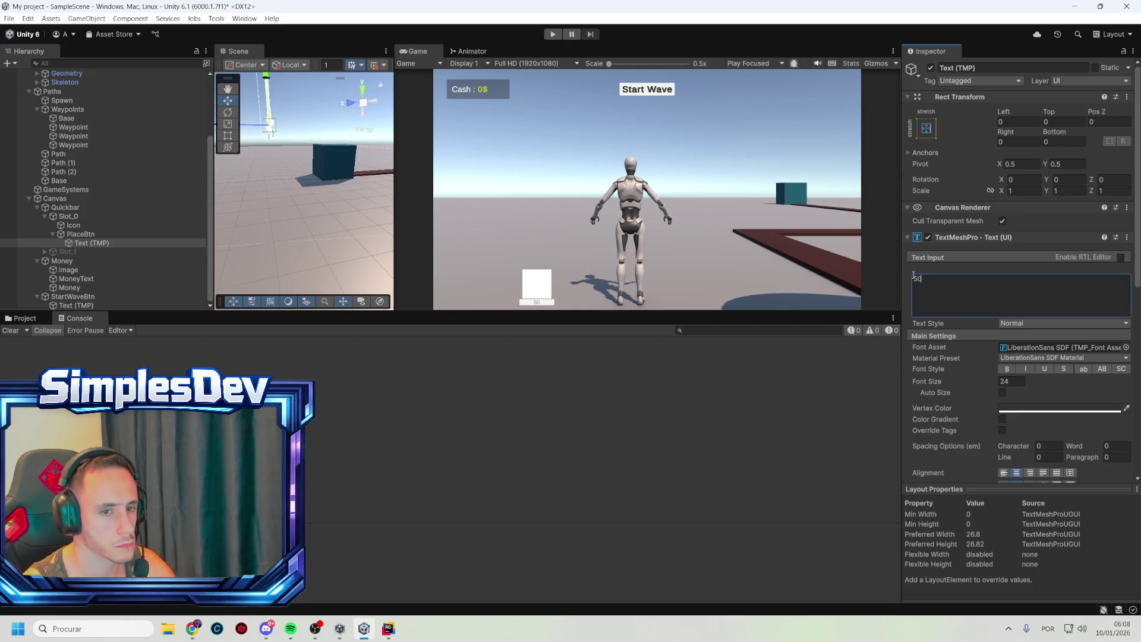
text($)
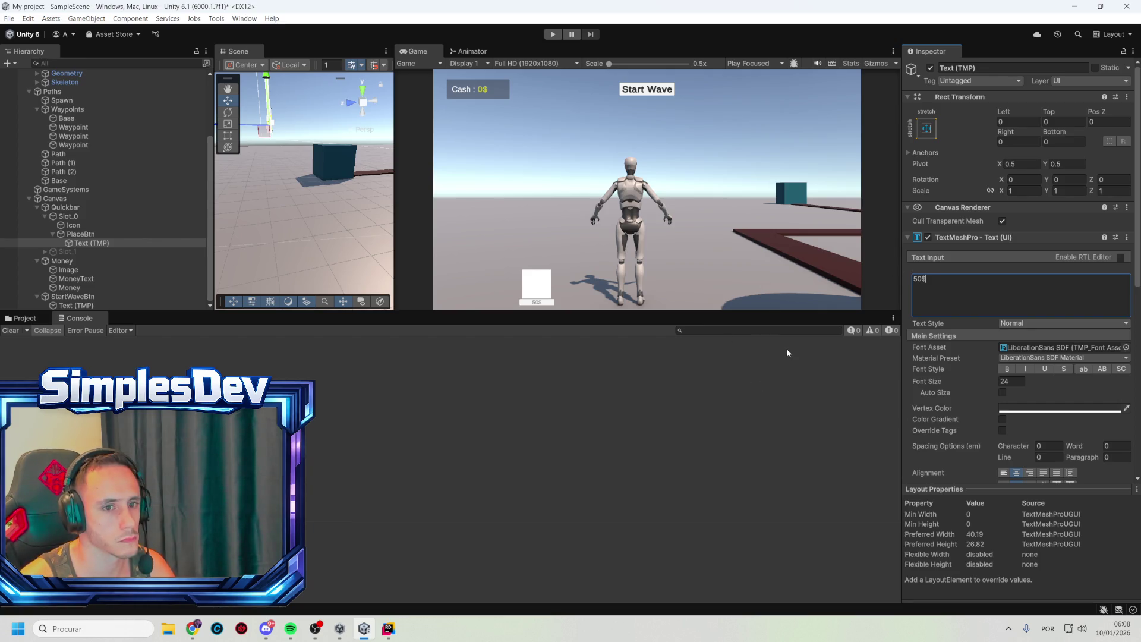
In MoneyUI.cs, delete the space before $ so cash reads like 500$, then return to Unity
key(alt+Tab)
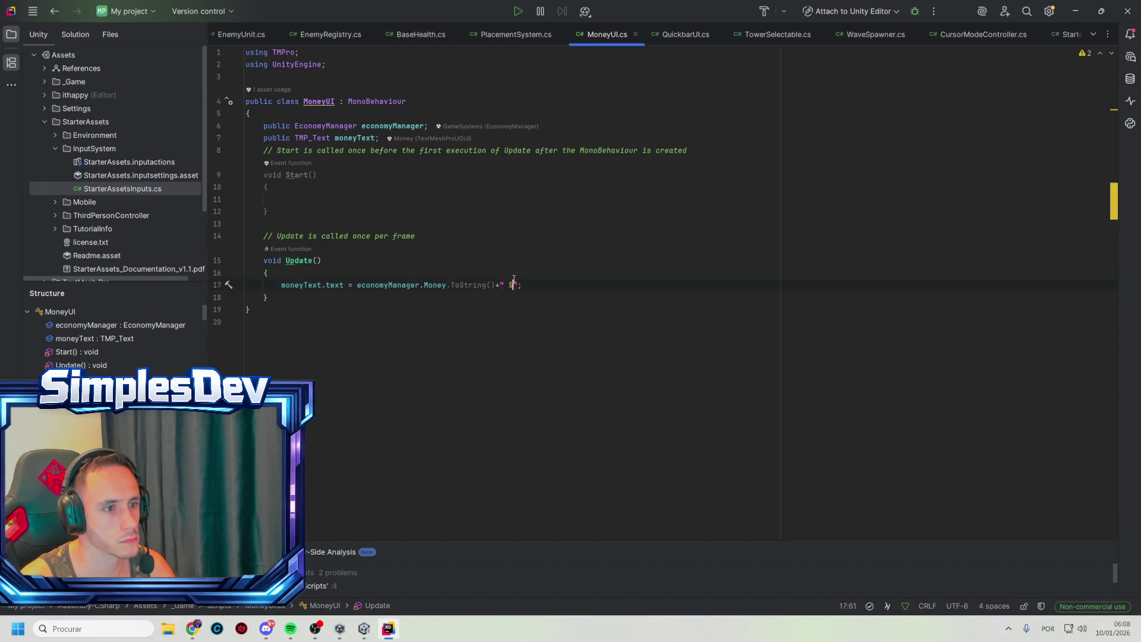
key(Left)
key(BackSpace)
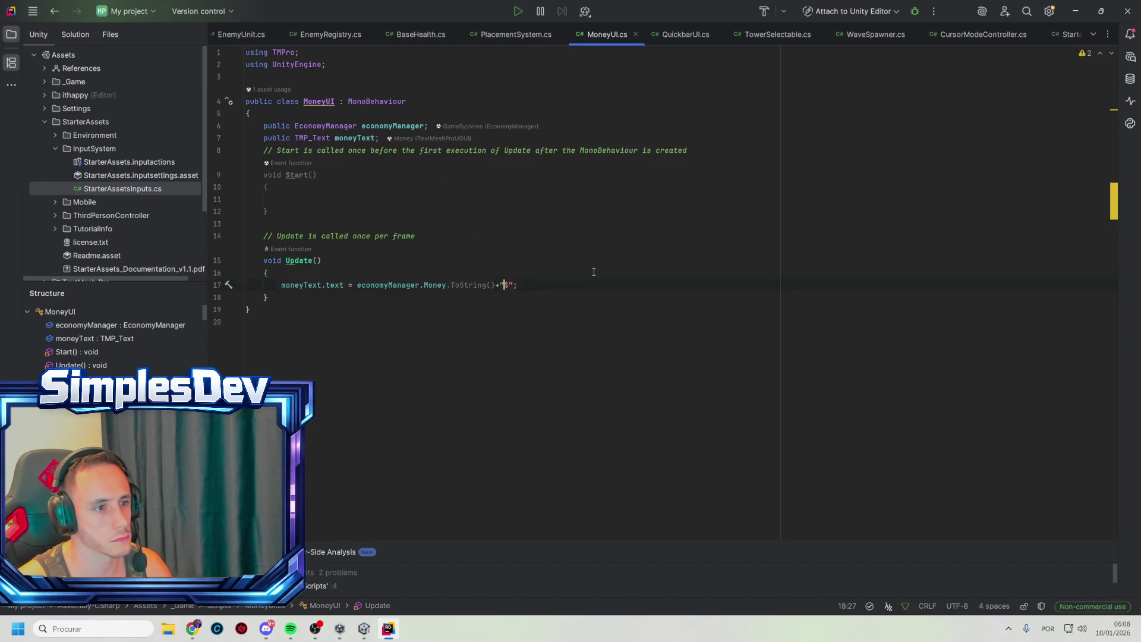
click(1075, 11)
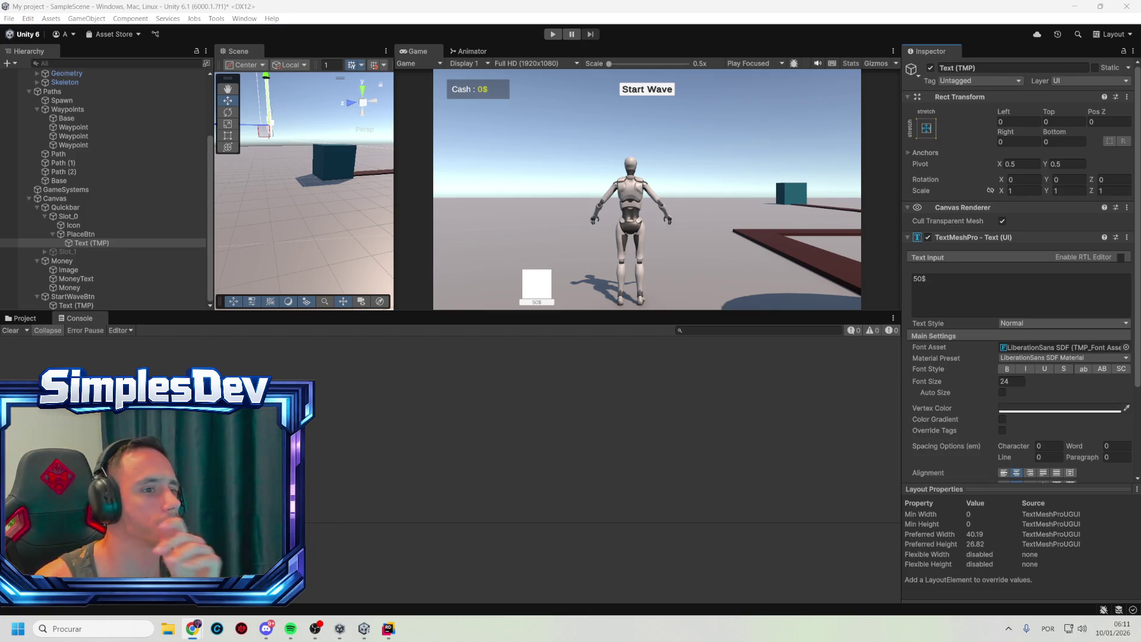
Start a play-test, pick the 50$ tower, walk to the path and maximize the Game view
click(553, 34)
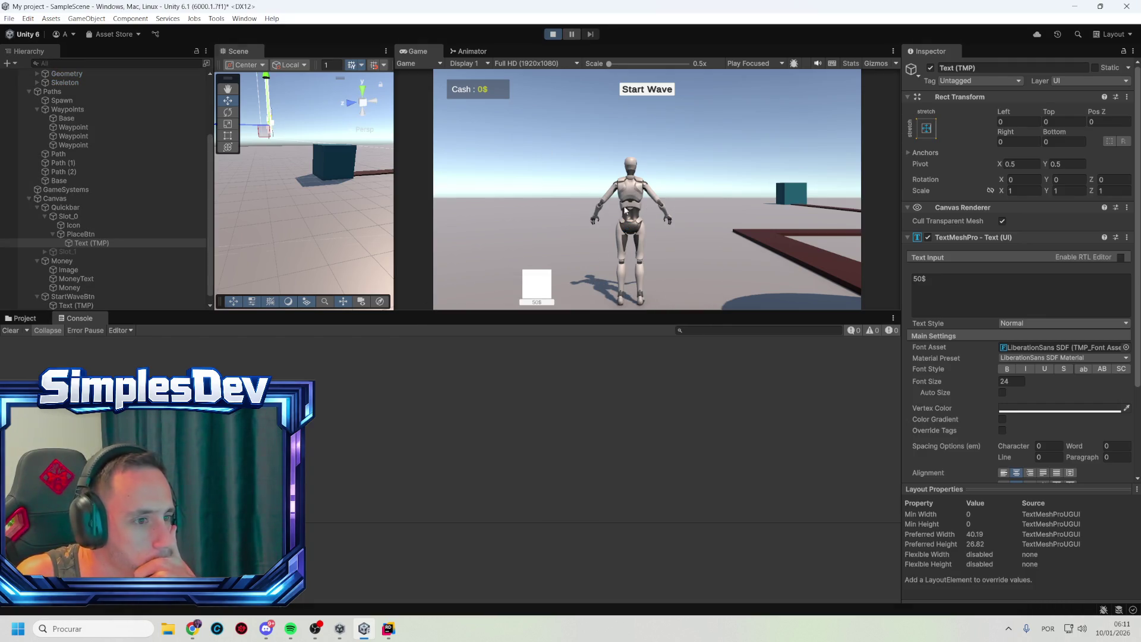
key(w)
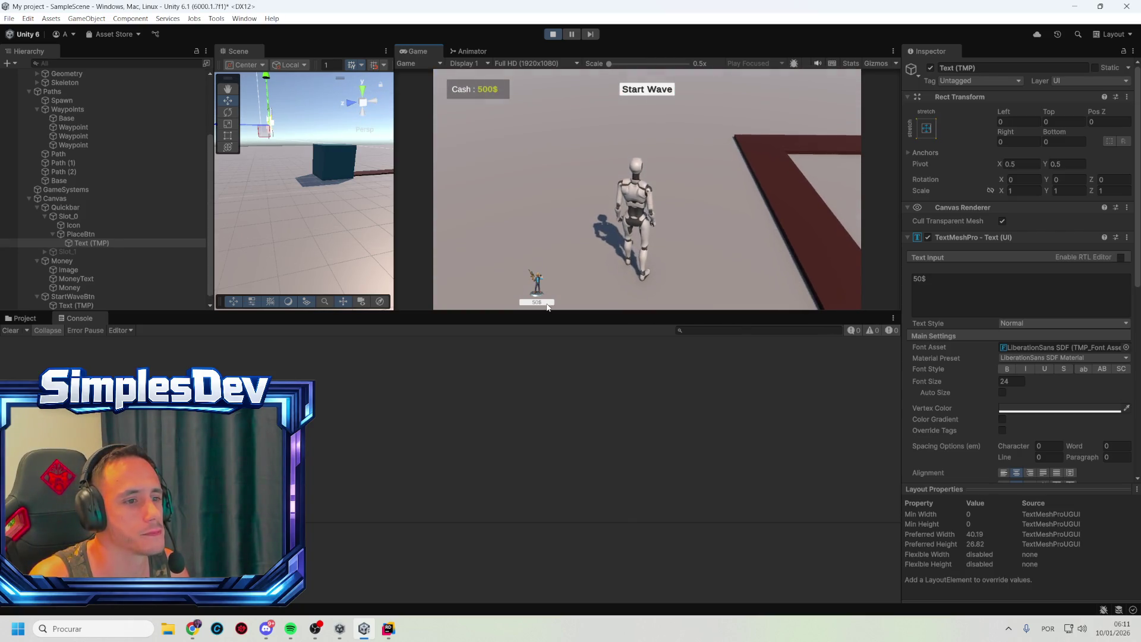
click(536, 284)
key(a)
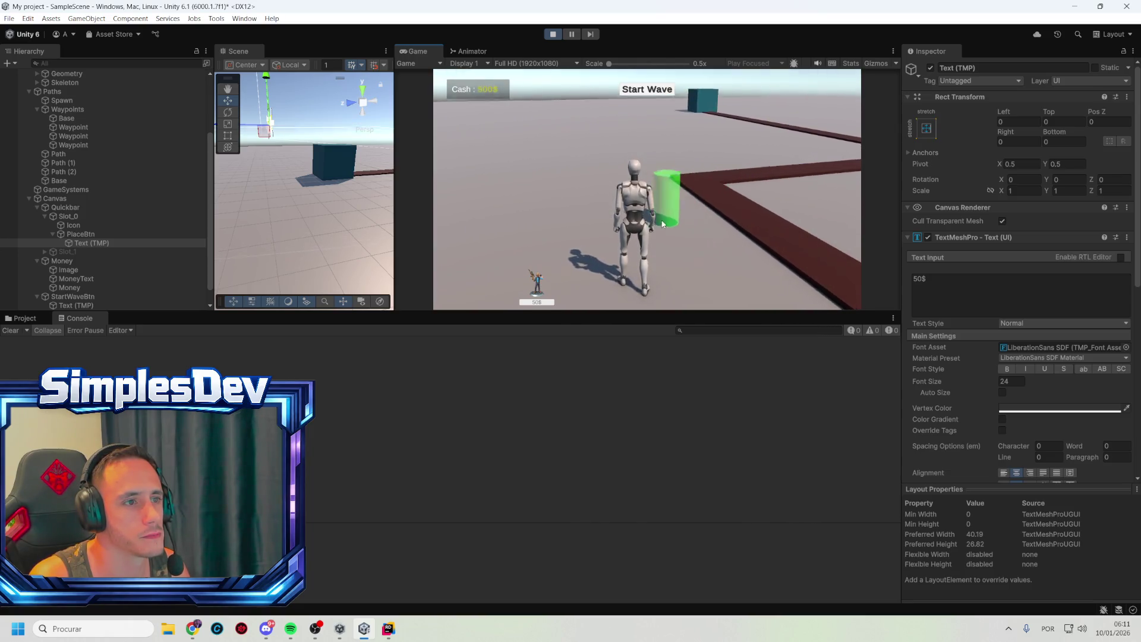
double_click(426, 51)
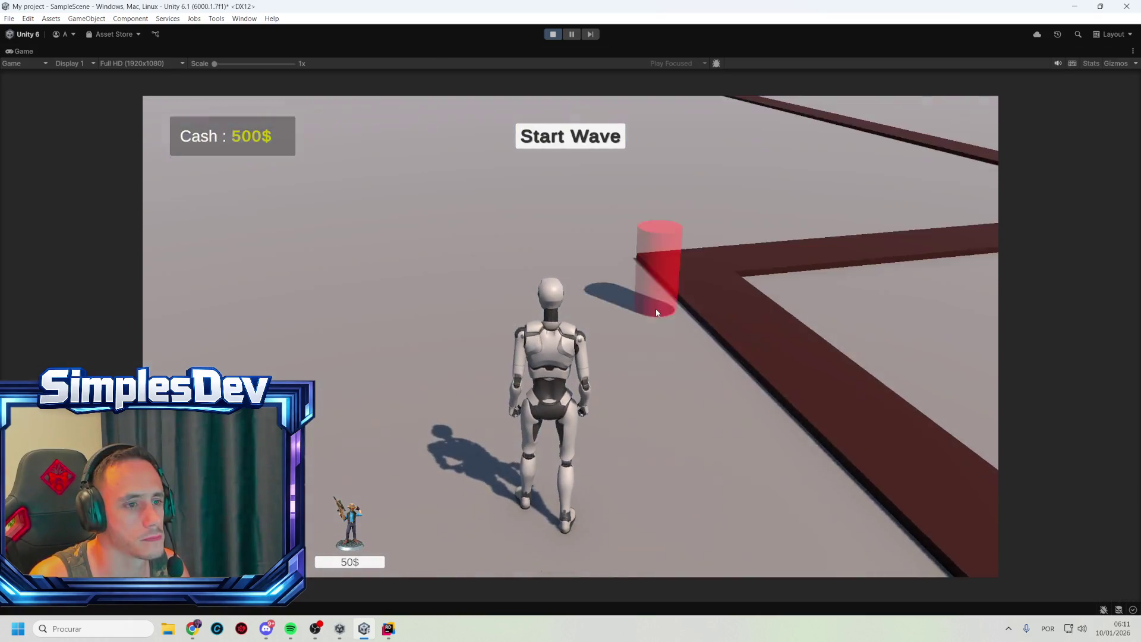
key(w)
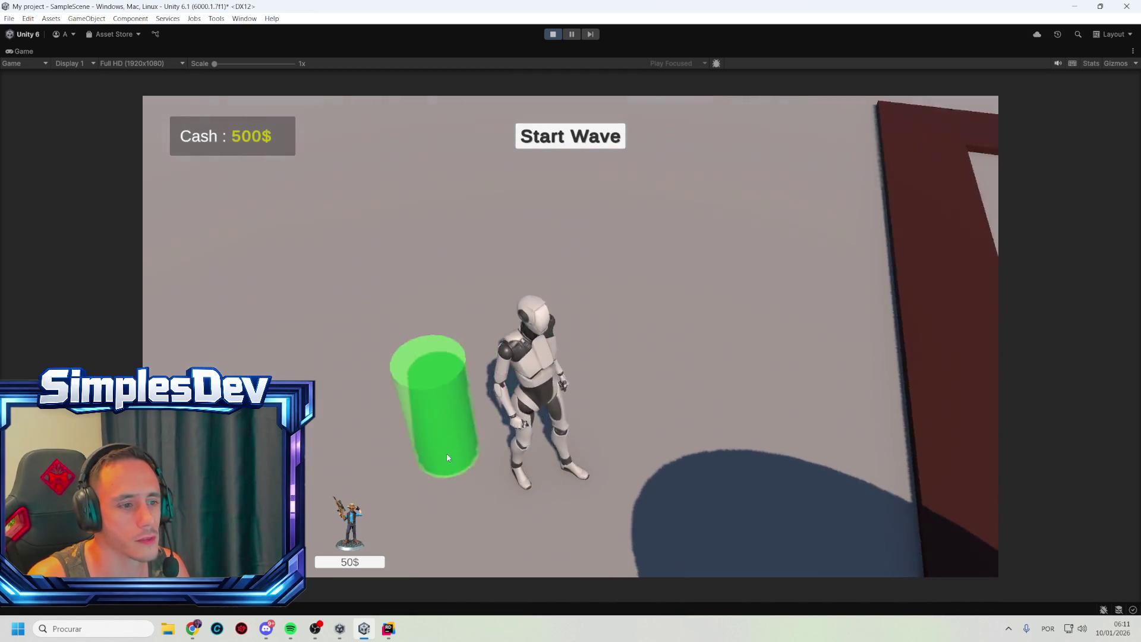
Place ten 50$ towers until cash reaches 0$, then stop the play-test
click(368, 565)
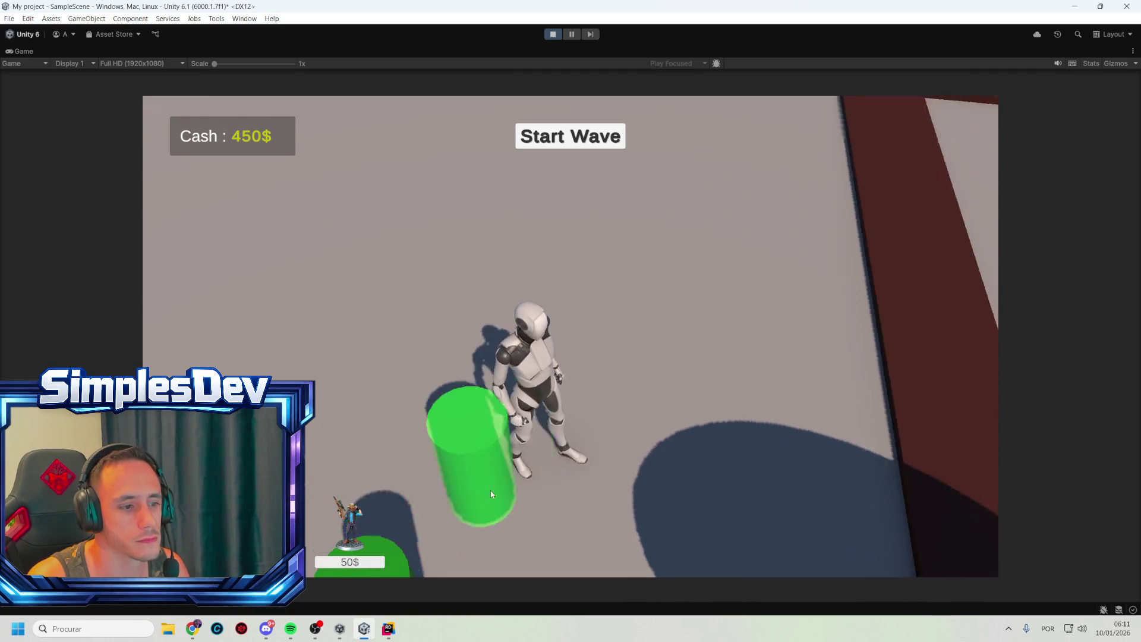
click(679, 381)
click(618, 297)
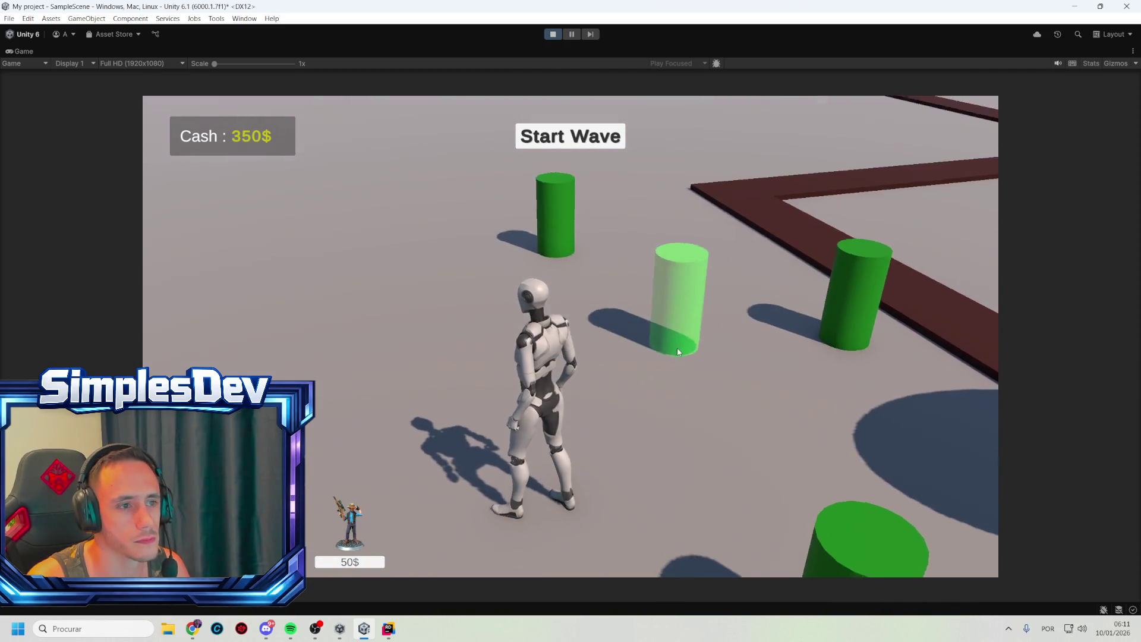
click(677, 350)
click(597, 318)
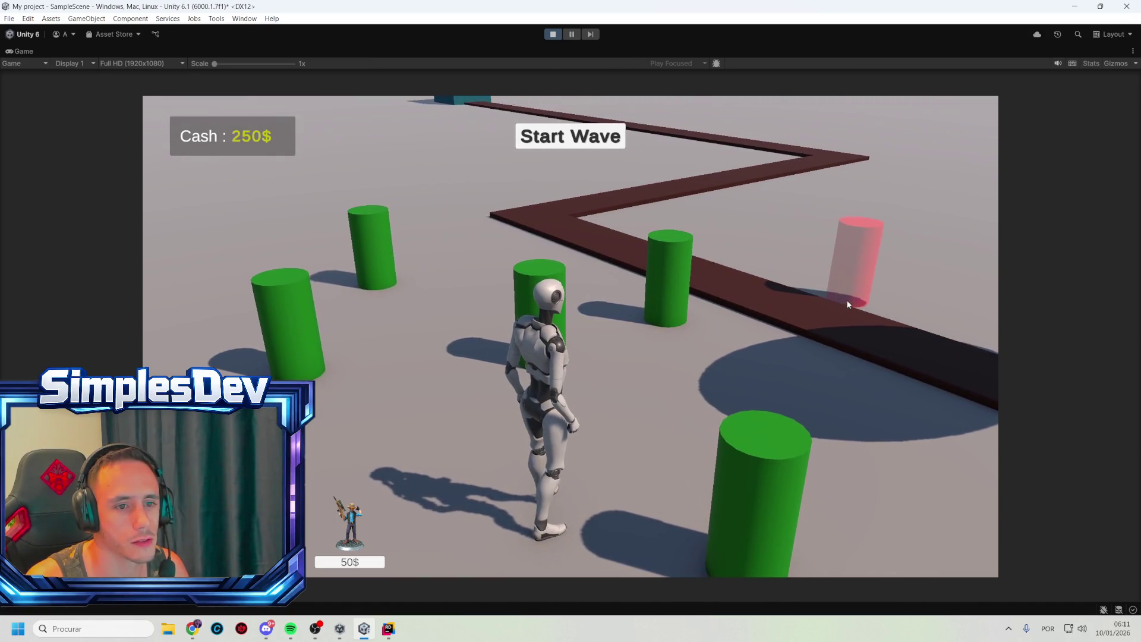
click(856, 302)
click(810, 341)
click(722, 360)
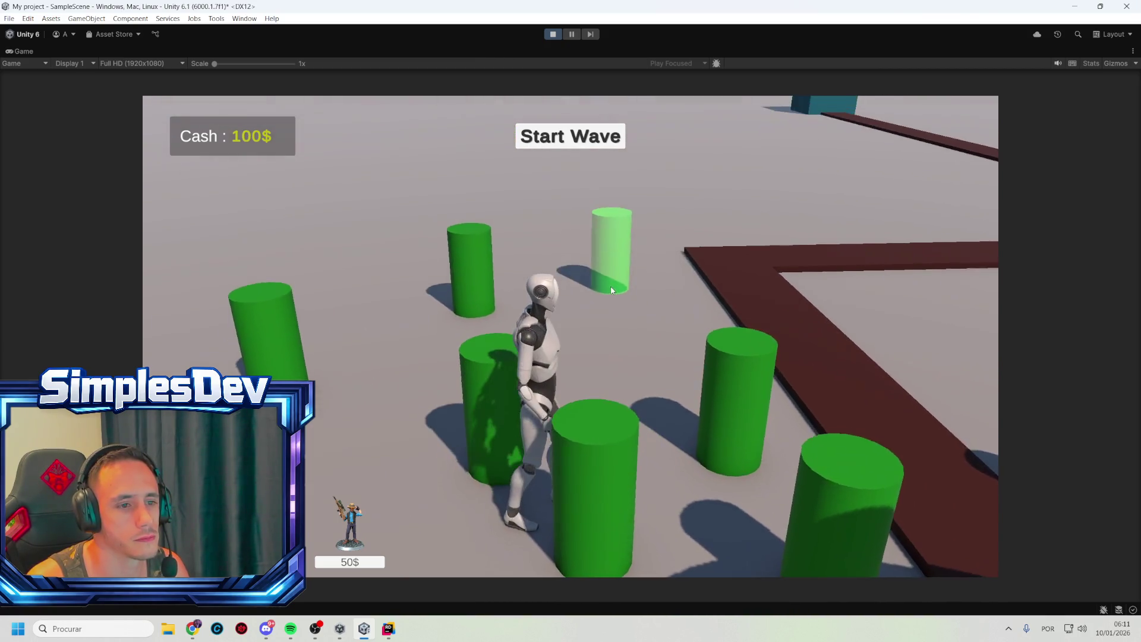
click(611, 286)
click(656, 363)
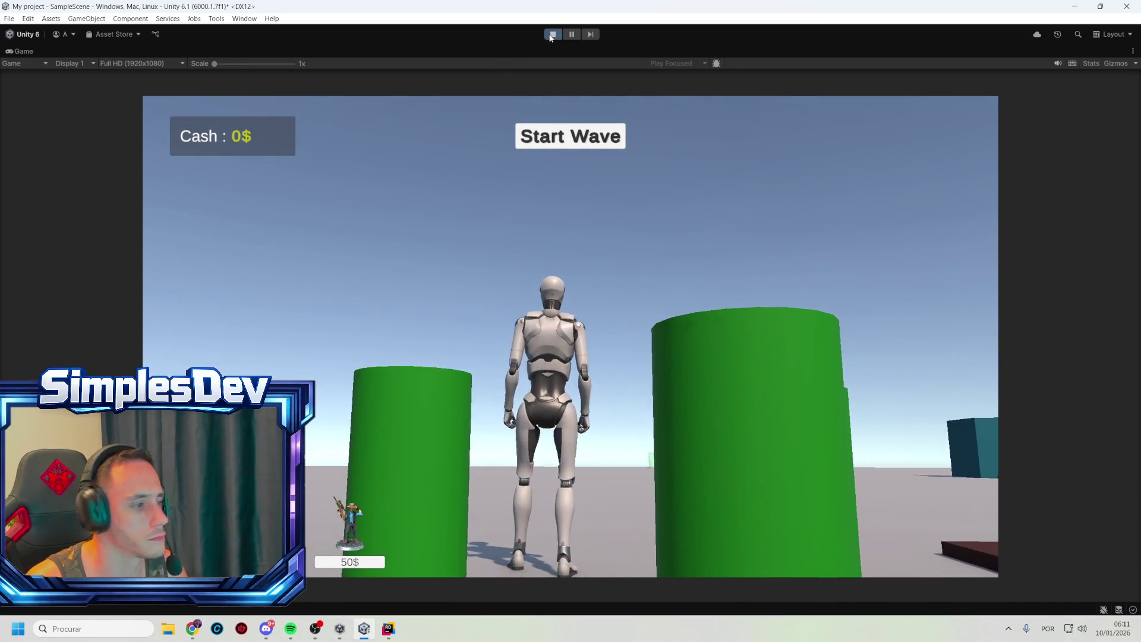
click(551, 35)
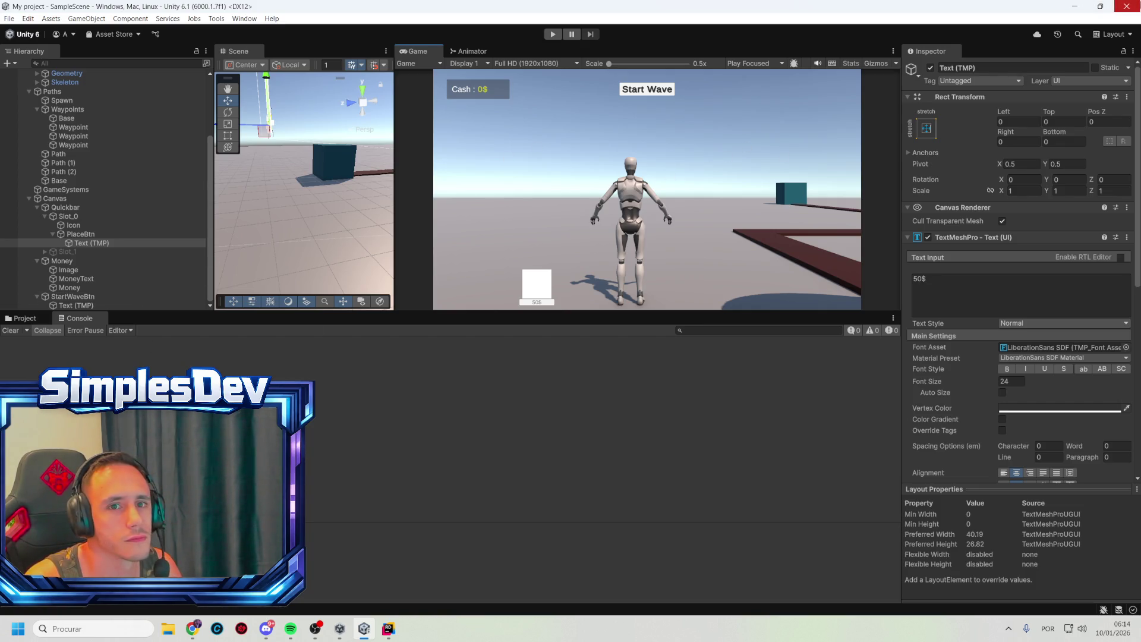
Close the Unity 6 editor and the Unity Hub window
click(1129, 6)
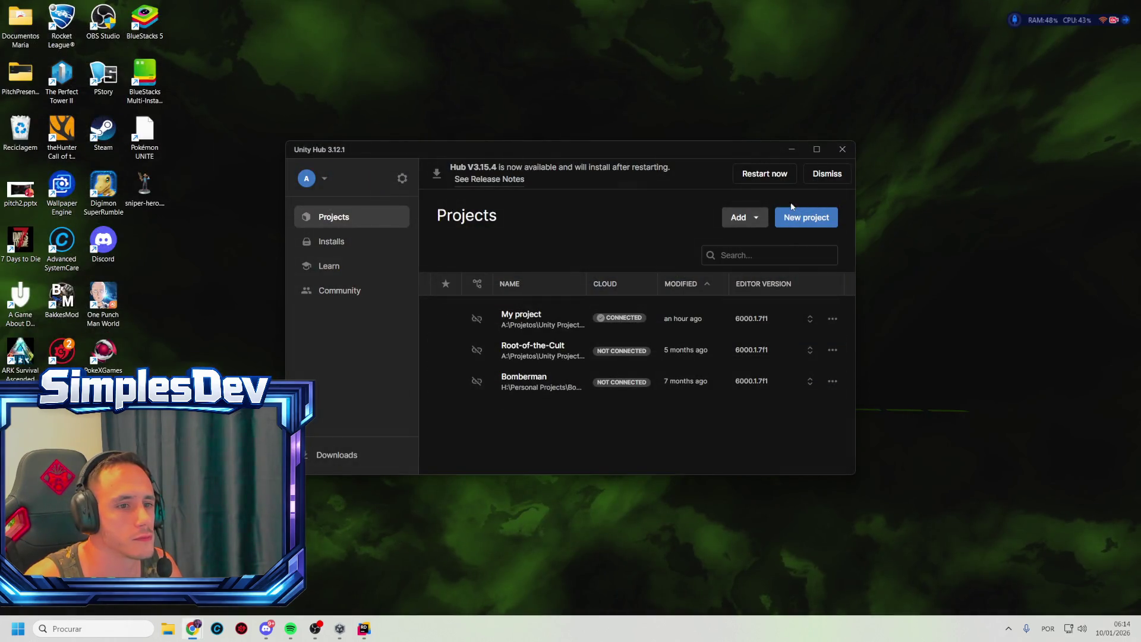
click(847, 150)
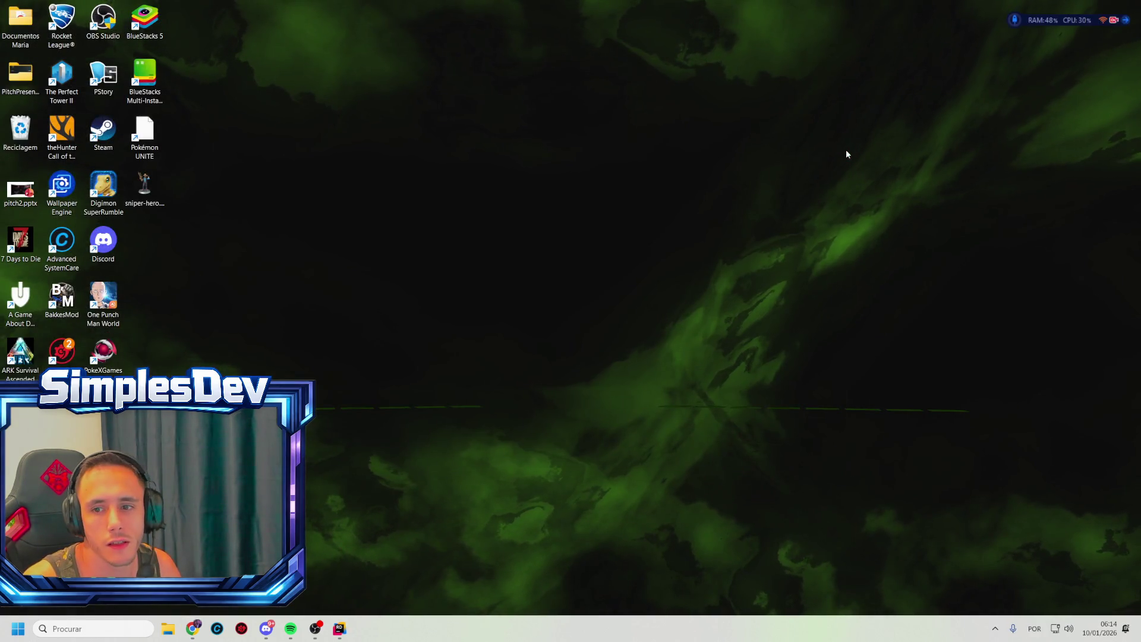